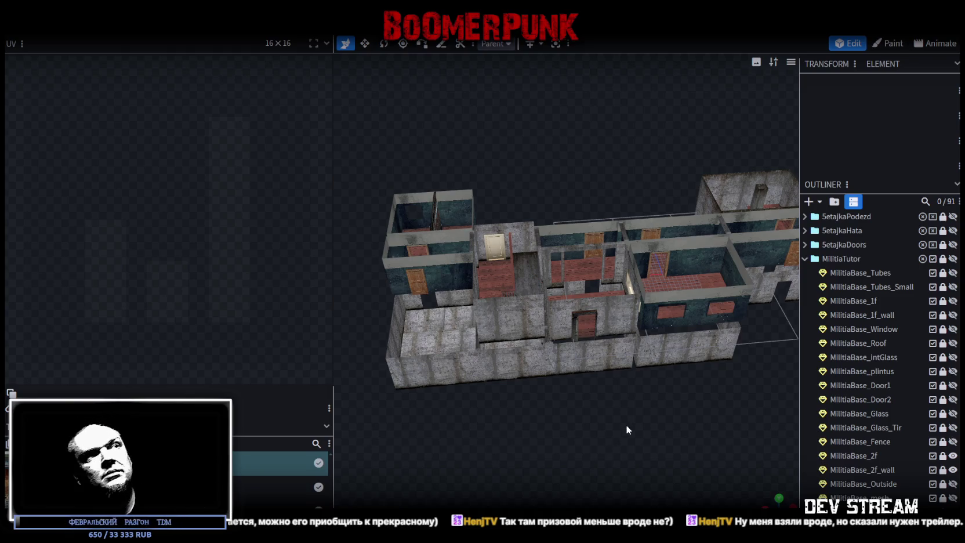
# - Switch to FL Studio, load a saved .flp song project and start it playing
pyautogui.moveTo(631, 435)
pyautogui.mouseDown()
pyautogui.moveTo(638, 426)
pyautogui.moveTo(533, 414)
pyautogui.moveTo(576, 418)
pyautogui.moveTo(575, 433)
pyautogui.moveTo(690, 417)
pyautogui.moveTo(596, 425)
pyautogui.mouseUp()
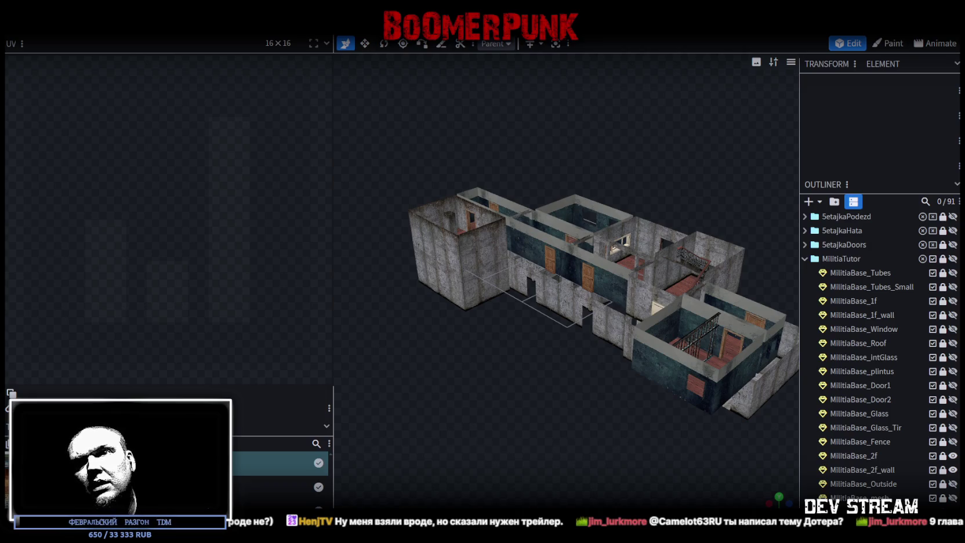
pyautogui.hotkey('alt', 'Tab')
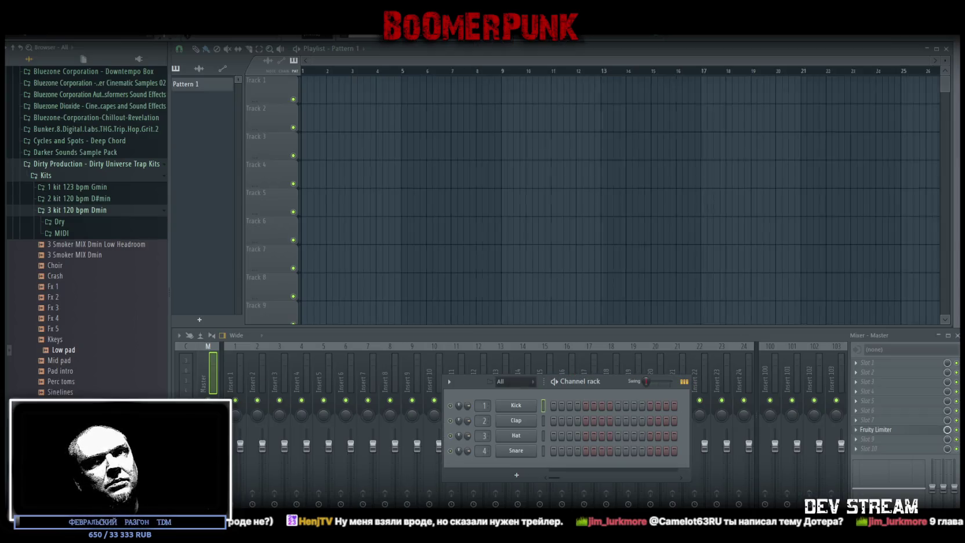
pyautogui.hotkey('alt', 'f')
pyautogui.press('Down')
pyautogui.press('Down')
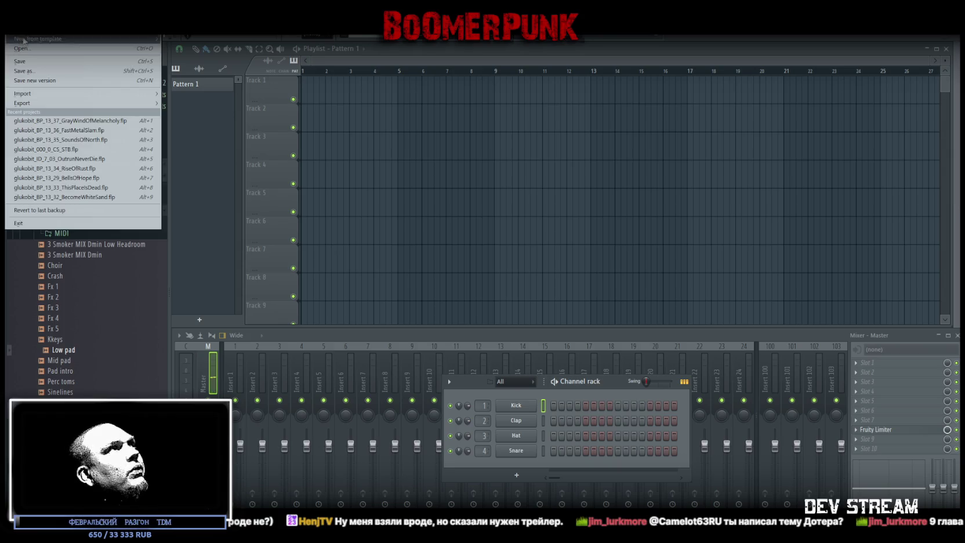
pyautogui.press('Return')
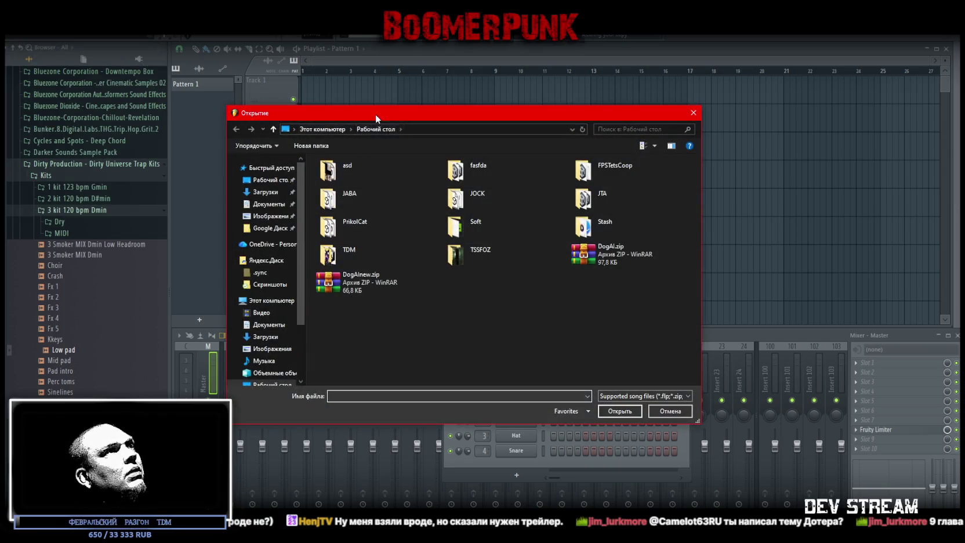
pyautogui.press('Escape')
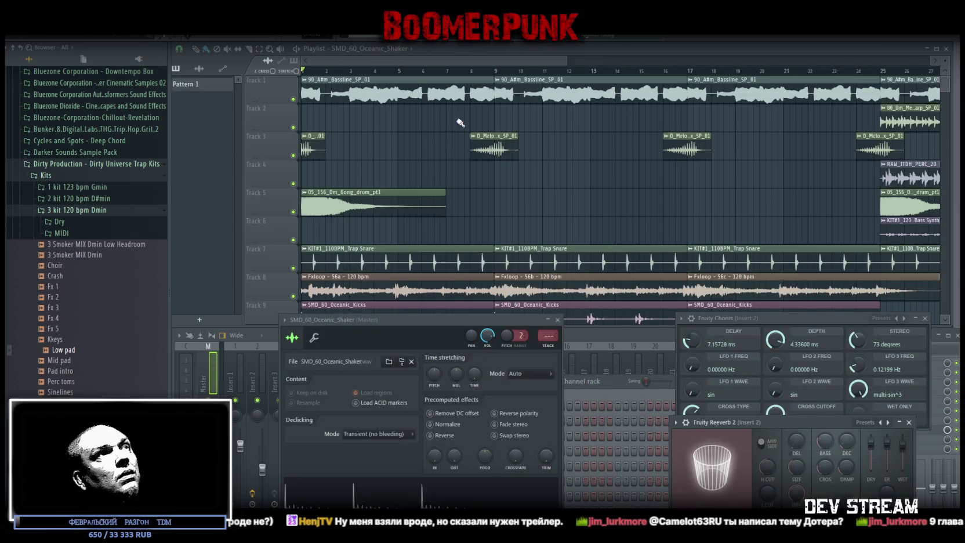
pyautogui.press('space')
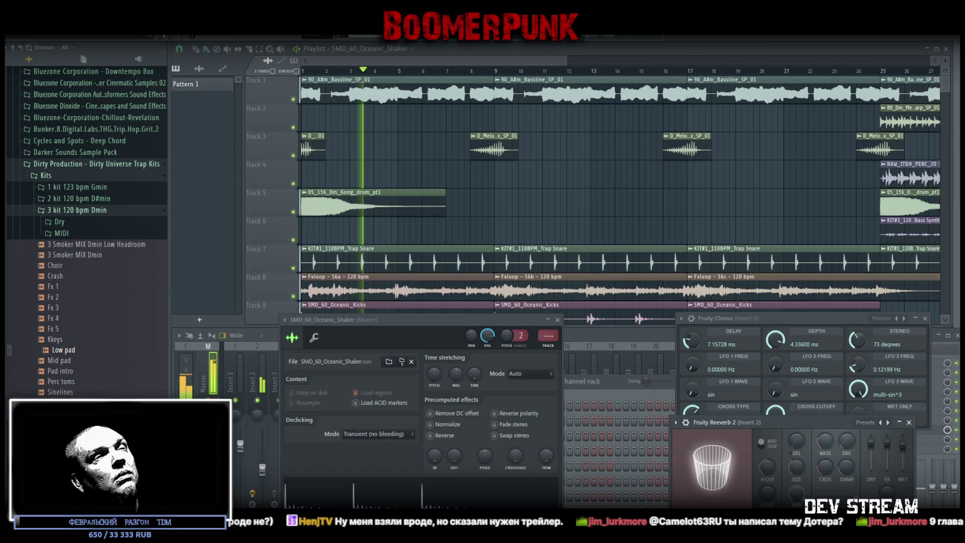
# - Zoom the playlist out so the whole arrangement across Tracks 1–11 is visible
pyautogui.scroll(-3, 889, 86)
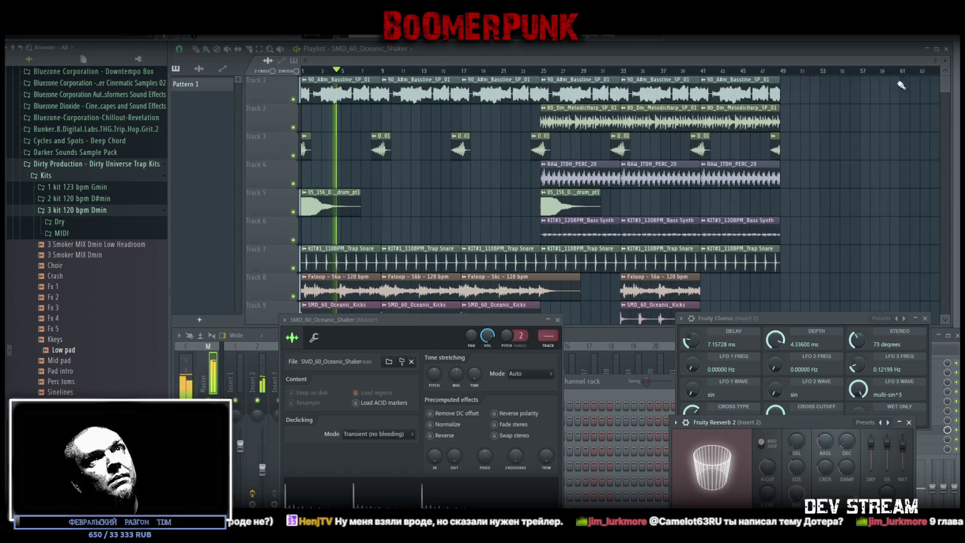
pyautogui.scroll(-2, 864, 108)
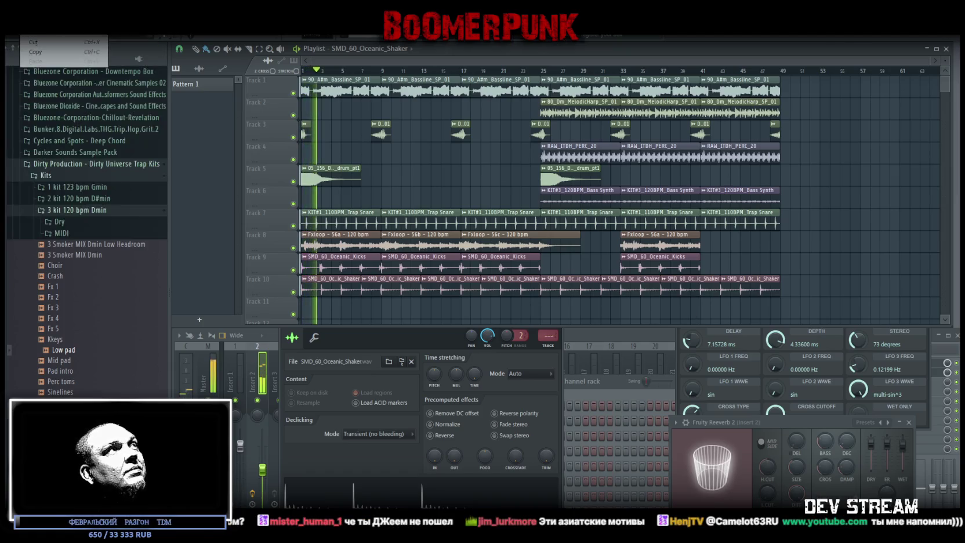
pyautogui.click(13, 29)
pyautogui.click(70, 93)
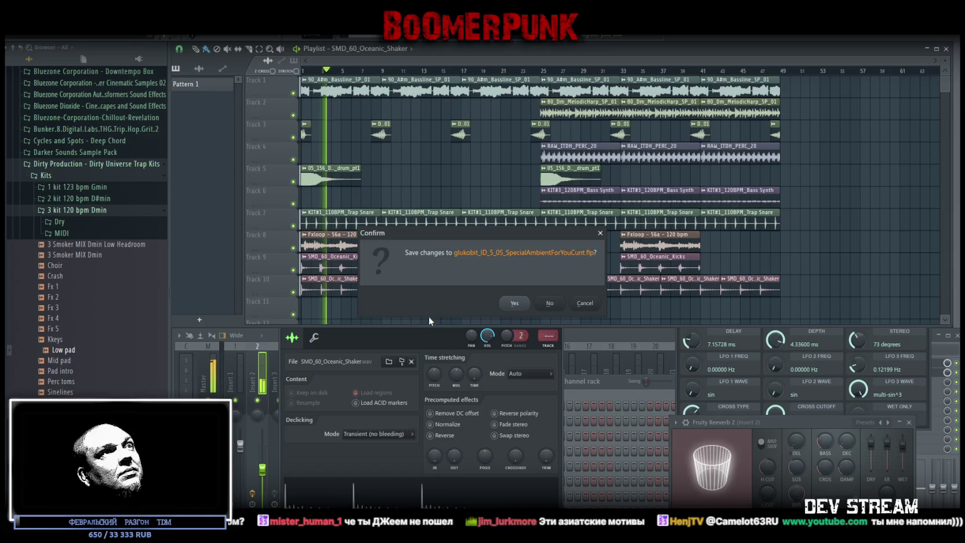
pyautogui.click(548, 303)
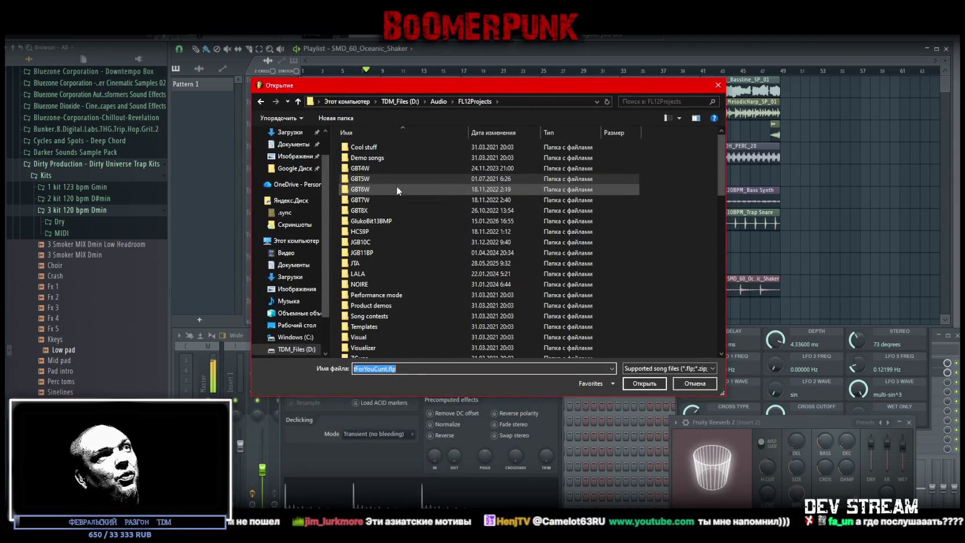
pyautogui.scroll(-1, 399, 199)
pyautogui.scroll(1, 399, 208)
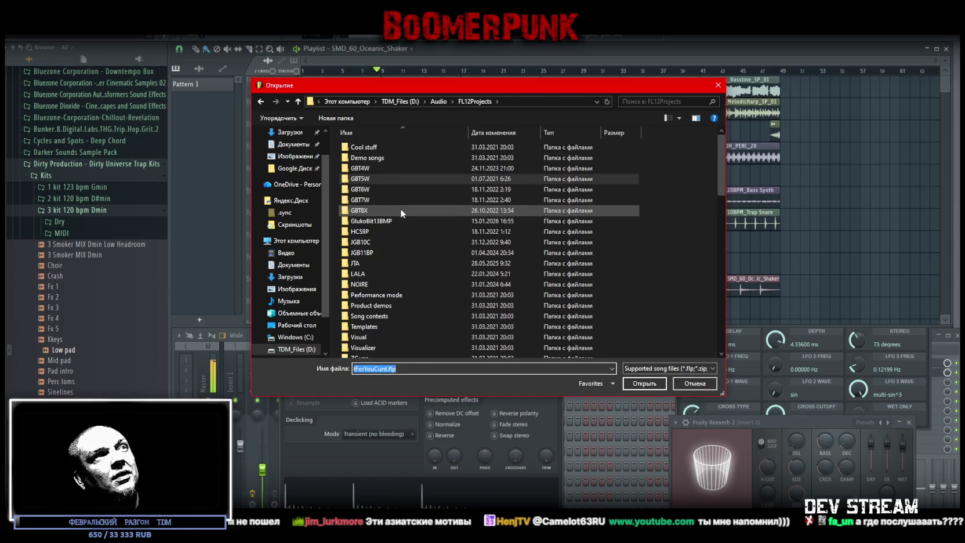
pyautogui.click(374, 167)
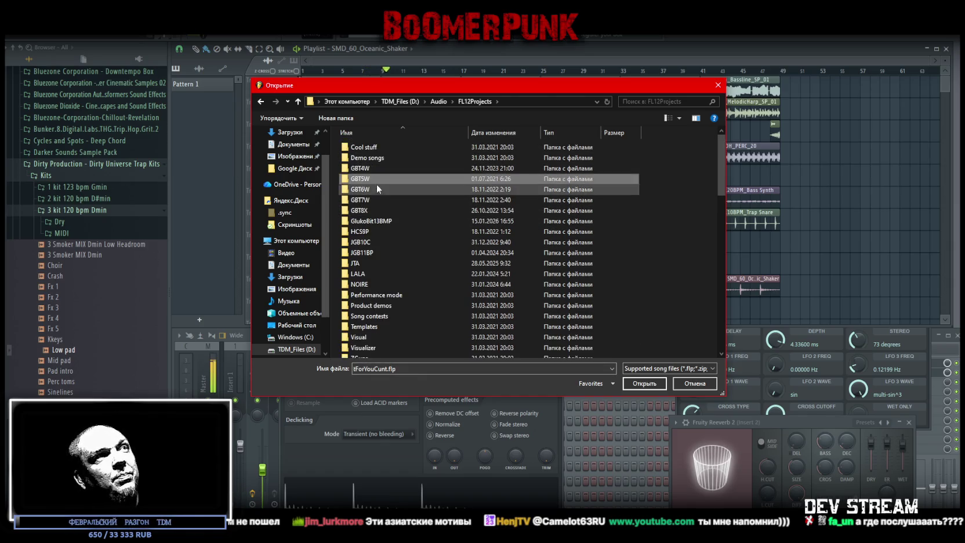
pyautogui.click(383, 209)
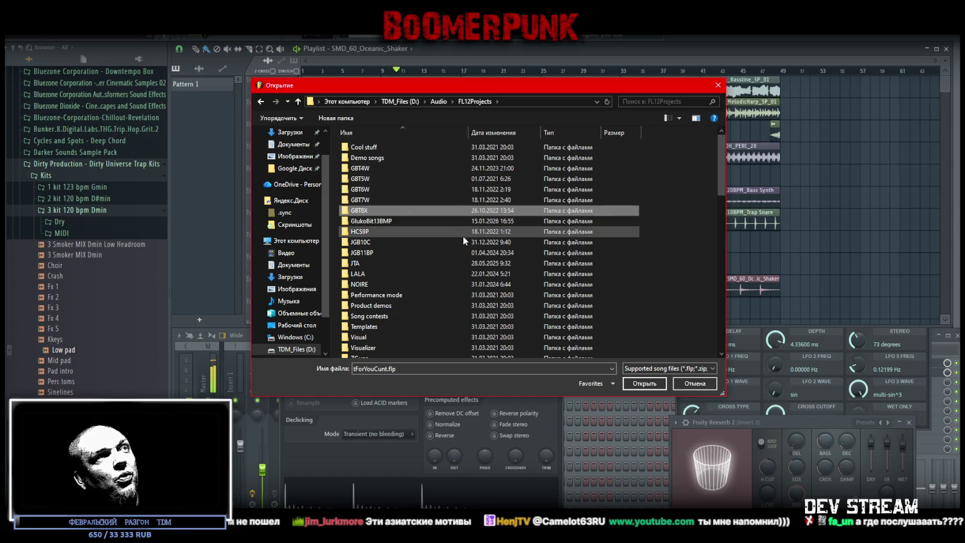
pyautogui.click(377, 232)
pyautogui.click(380, 242)
pyautogui.click(382, 251)
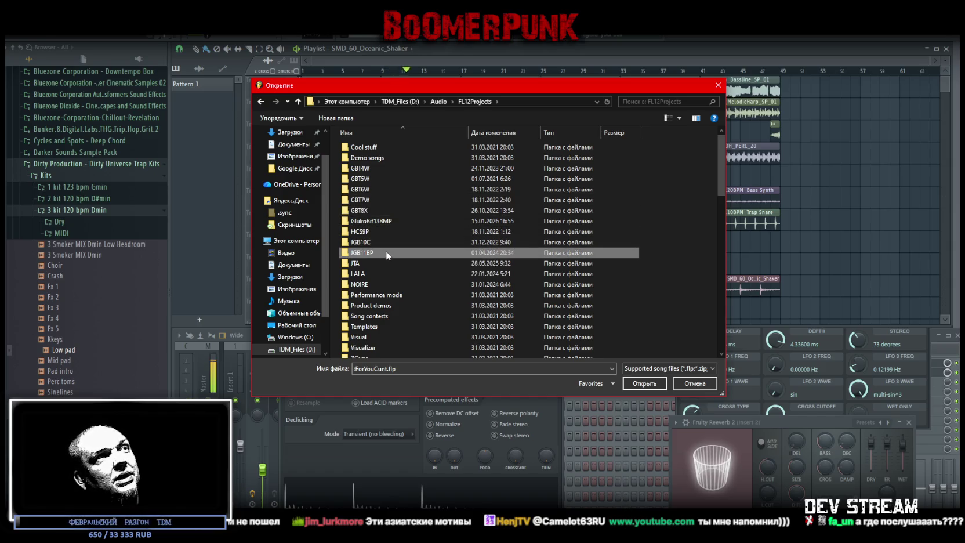
pyautogui.scroll(-5, 434, 239)
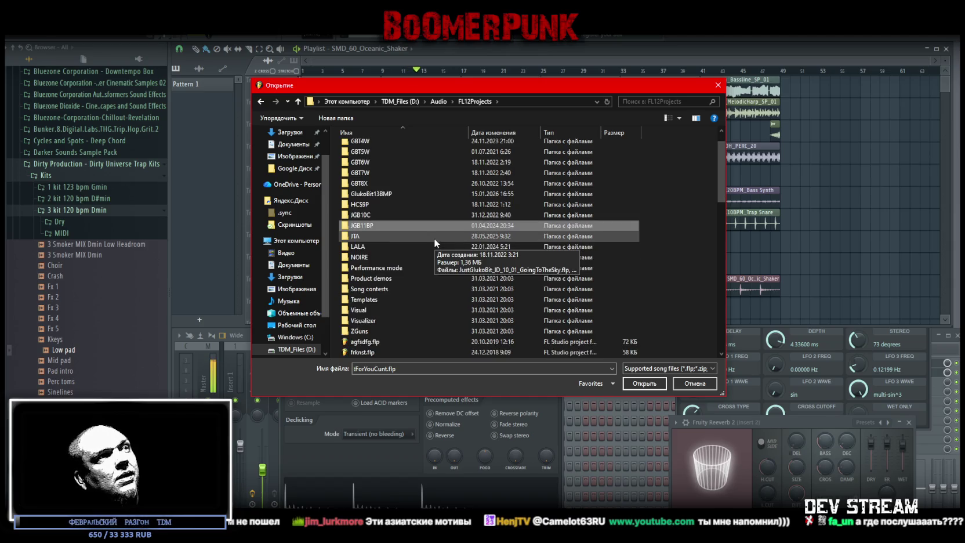
pyautogui.scroll(-3, 432, 239)
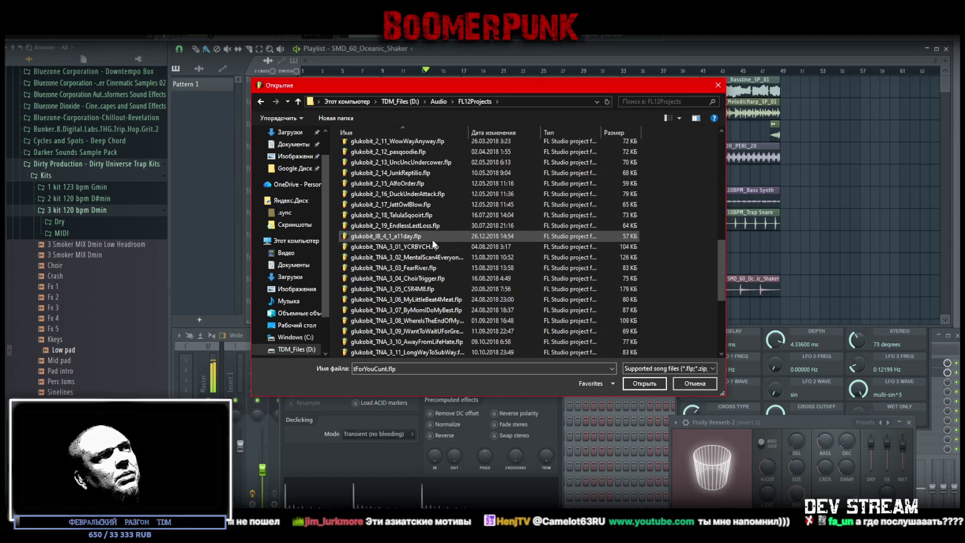
pyautogui.scroll(2, 418, 203)
pyautogui.scroll(-4, 413, 174)
pyautogui.scroll(-2, 409, 238)
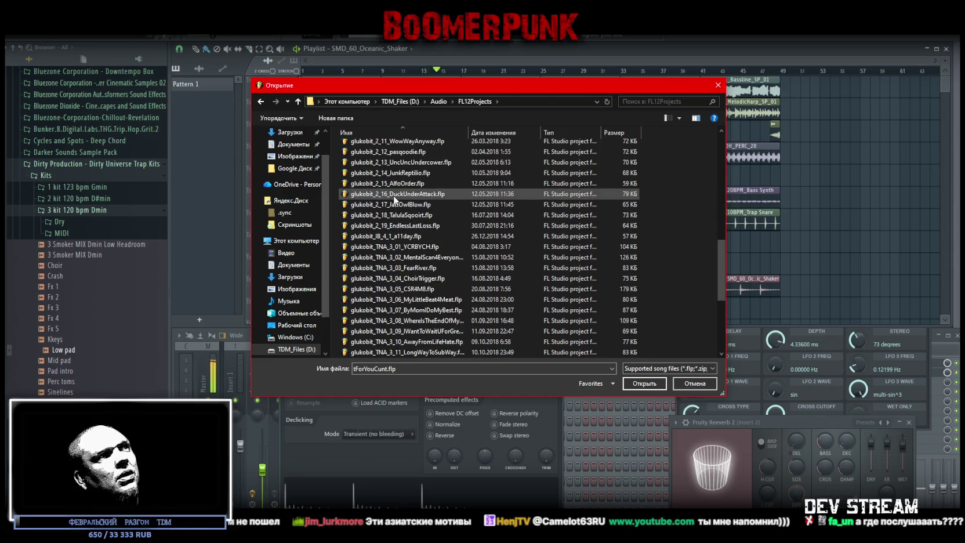
pyautogui.scroll(-5, 400, 209)
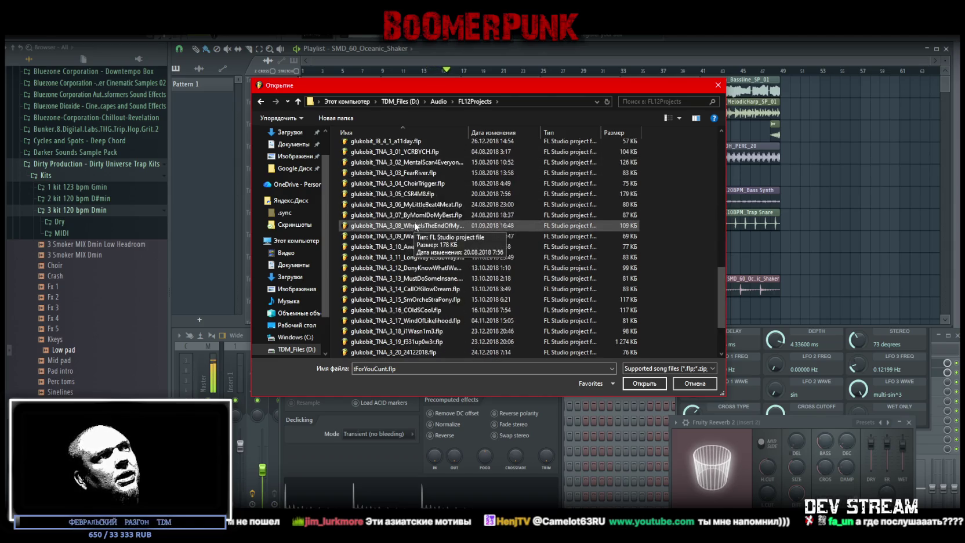
pyautogui.scroll(15, 409, 320)
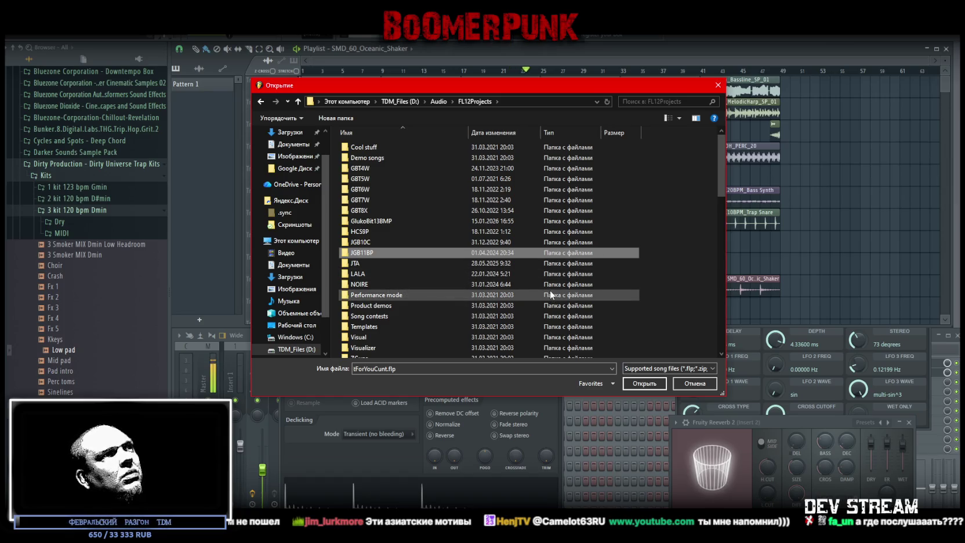
pyautogui.doubleClick(369, 168)
pyautogui.scroll(-3, 448, 223)
pyautogui.scroll(5, 422, 319)
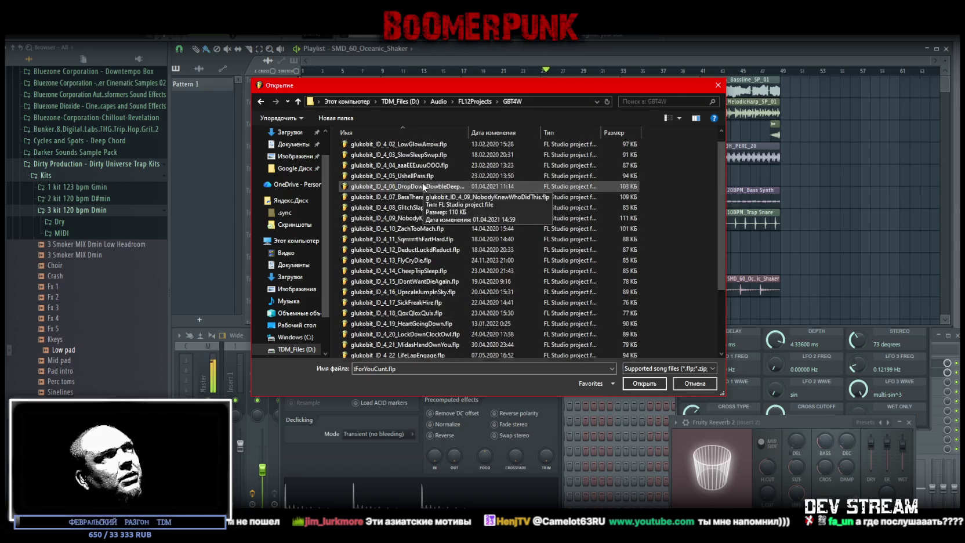
pyautogui.hotkey('alt', 'Up')
pyautogui.doubleClick(366, 181)
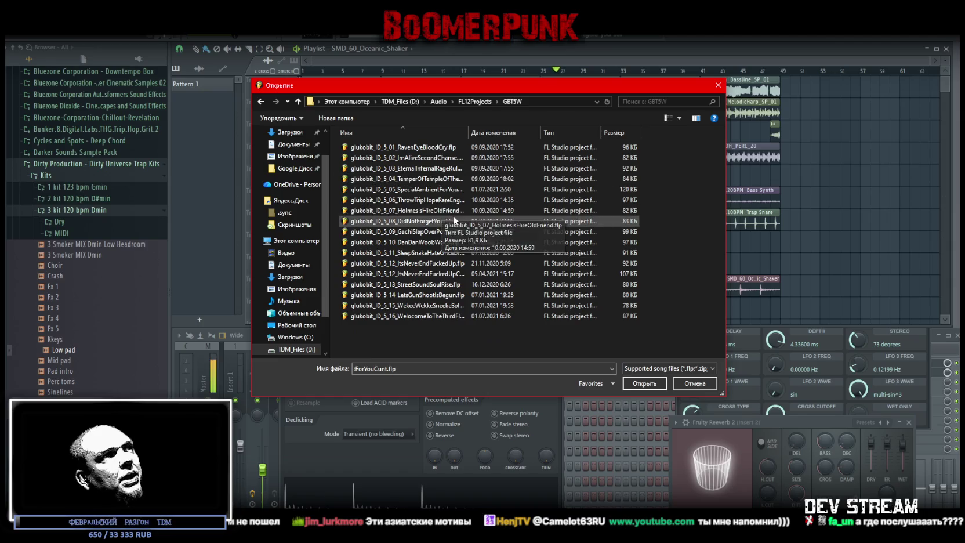
pyautogui.hotkey('alt', 'Up')
pyautogui.doubleClick(360, 189)
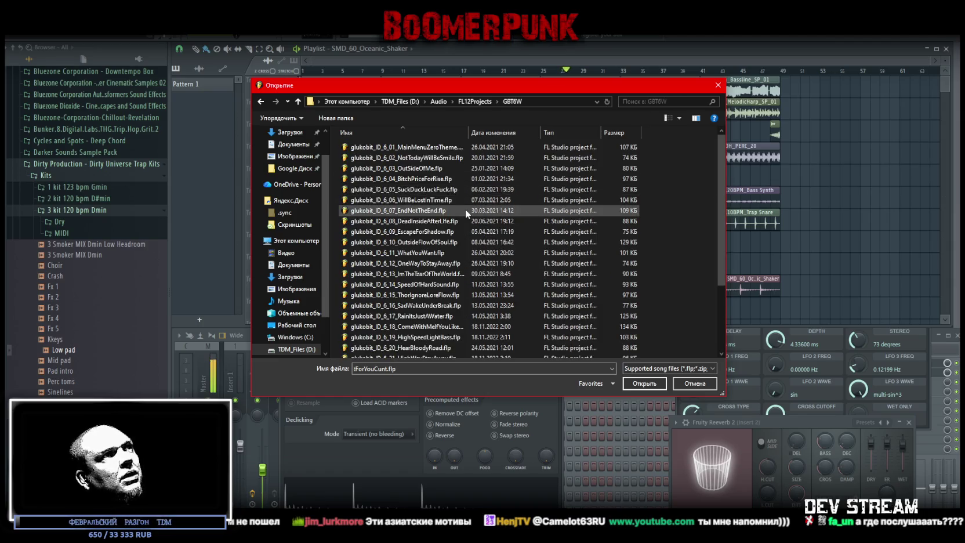
pyautogui.scroll(-3, 465, 209)
pyautogui.hotkey('alt', 'Up')
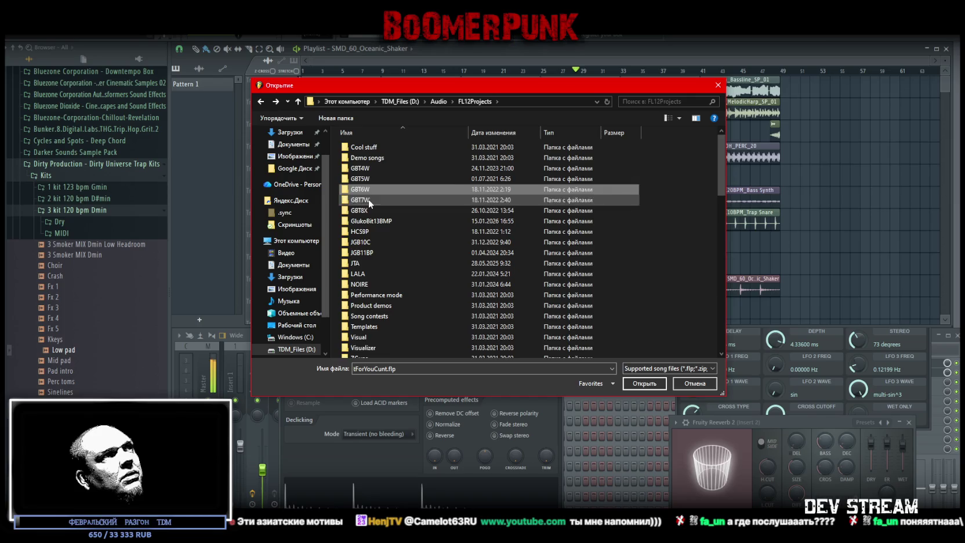
pyautogui.doubleClick(368, 198)
pyautogui.scroll(-3, 472, 249)
pyautogui.hotkey('alt', 'Up')
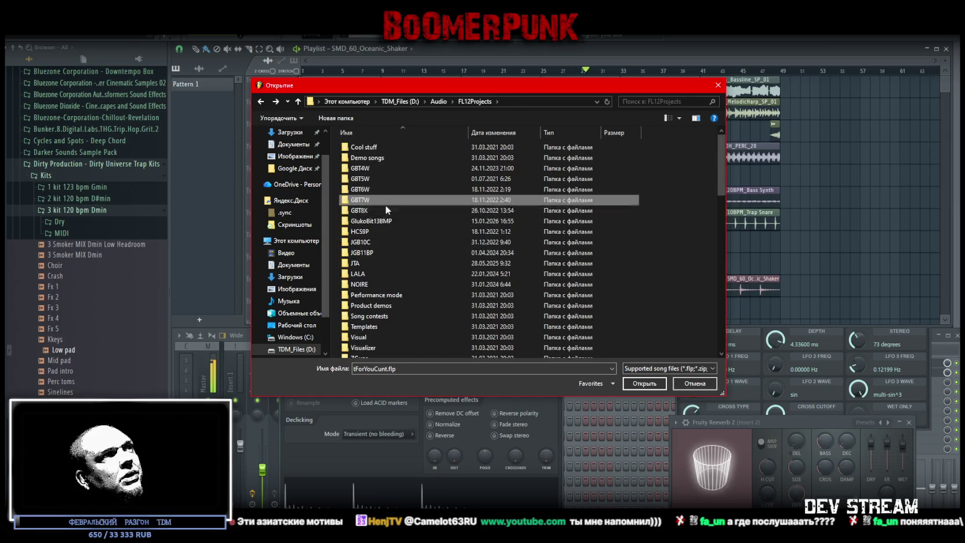
pyautogui.doubleClick(372, 208)
pyautogui.scroll(-1, 435, 217)
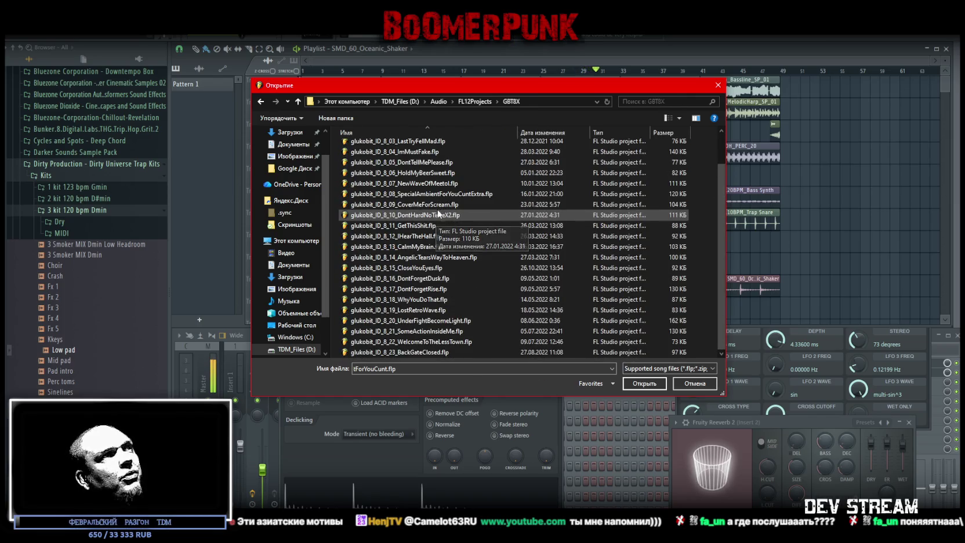
pyautogui.hotkey('alt', 'Up')
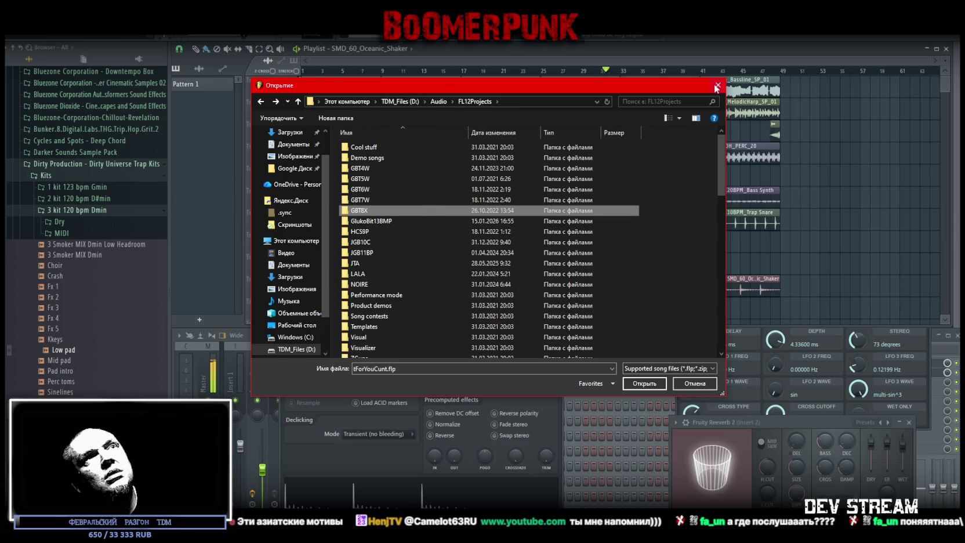
pyautogui.press('Escape')
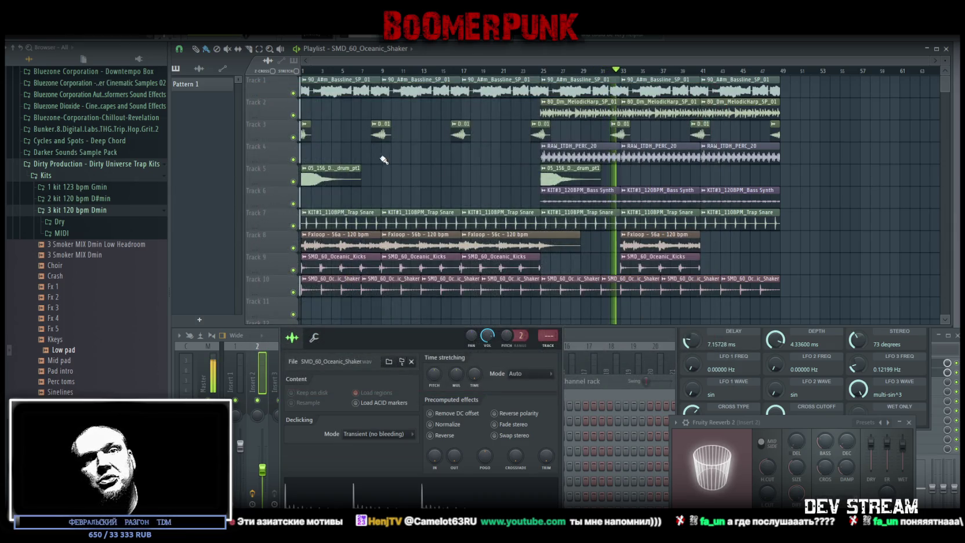
# - Stop the song's playback so it returns to the start
pyautogui.press('space')
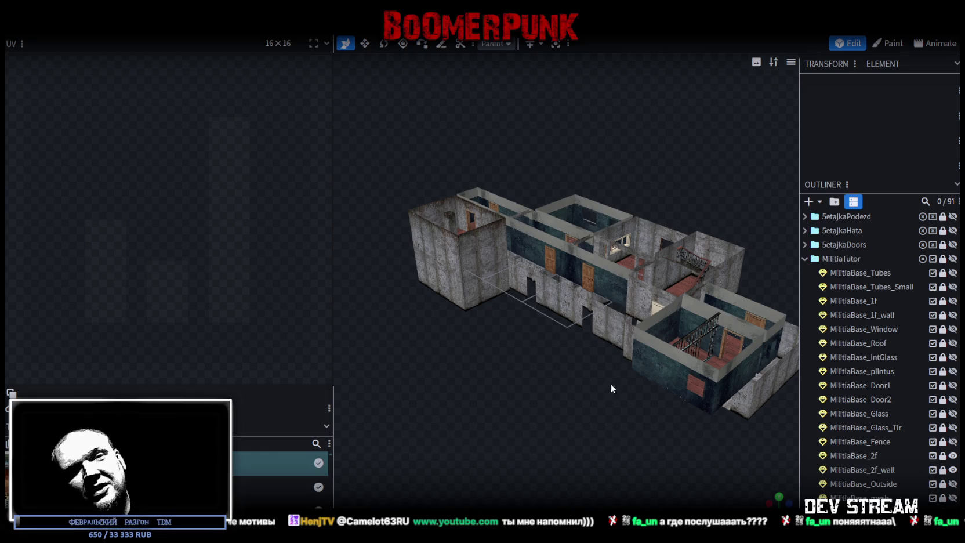
# - Orbit and zoom around the militia base, then widen the 3D viewport to reveal the Textures panel
pyautogui.moveTo(597, 361)
pyautogui.mouseDown()
pyautogui.moveTo(583, 362)
pyautogui.moveTo(550, 437)
pyautogui.moveTo(583, 404)
pyautogui.moveTo(638, 426)
pyautogui.moveTo(562, 416)
pyautogui.moveTo(465, 440)
pyautogui.moveTo(623, 419)
pyautogui.moveTo(585, 423)
pyautogui.moveTo(647, 431)
pyautogui.mouseUp()
pyautogui.scroll(2, 649, 432)
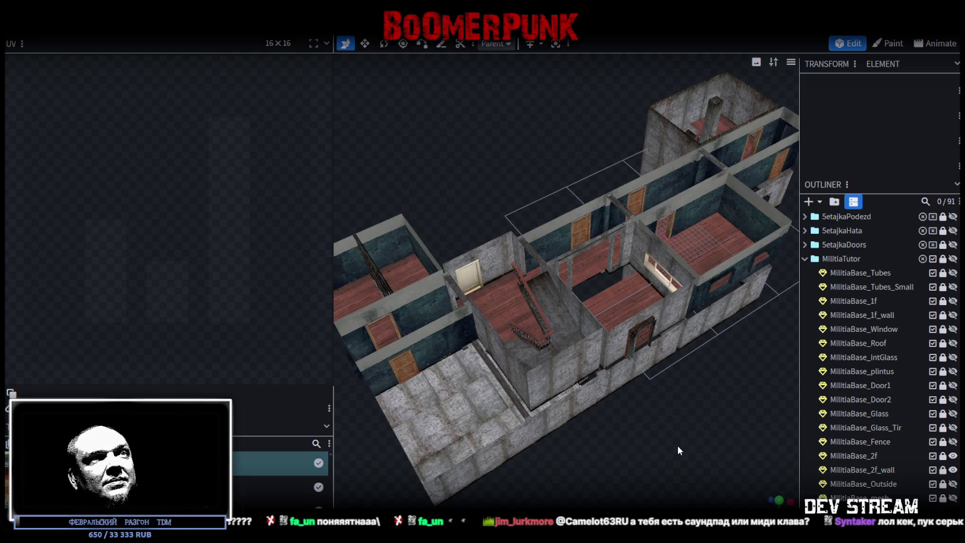
pyautogui.scroll(-4, 677, 445)
pyautogui.moveTo(687, 429)
pyautogui.mouseDown()
pyautogui.moveTo(551, 421)
pyautogui.moveTo(554, 413)
pyautogui.moveTo(703, 403)
pyautogui.mouseUp()
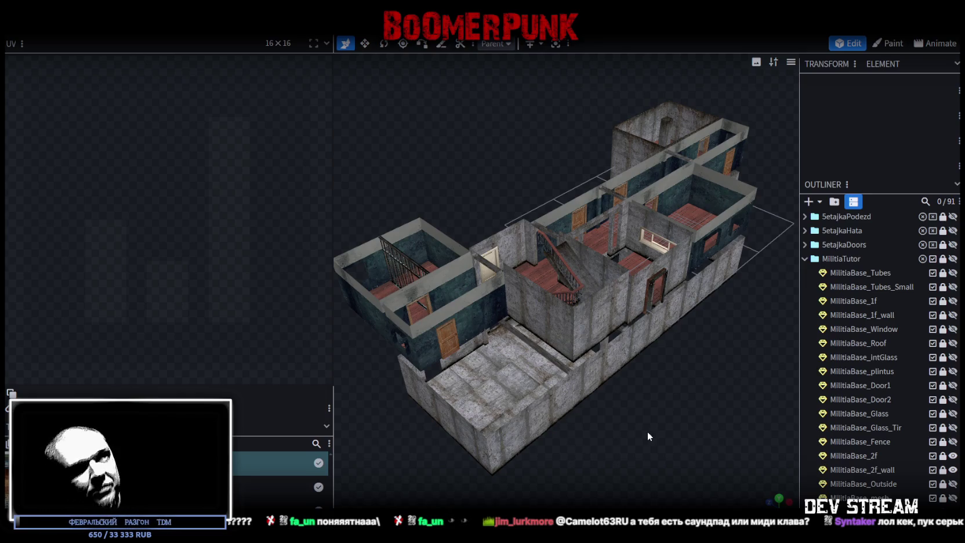
pyautogui.moveTo(334, 210)
pyautogui.mouseDown()
pyautogui.moveTo(146, 215)
pyautogui.moveTo(196, 213)
pyautogui.mouseUp()
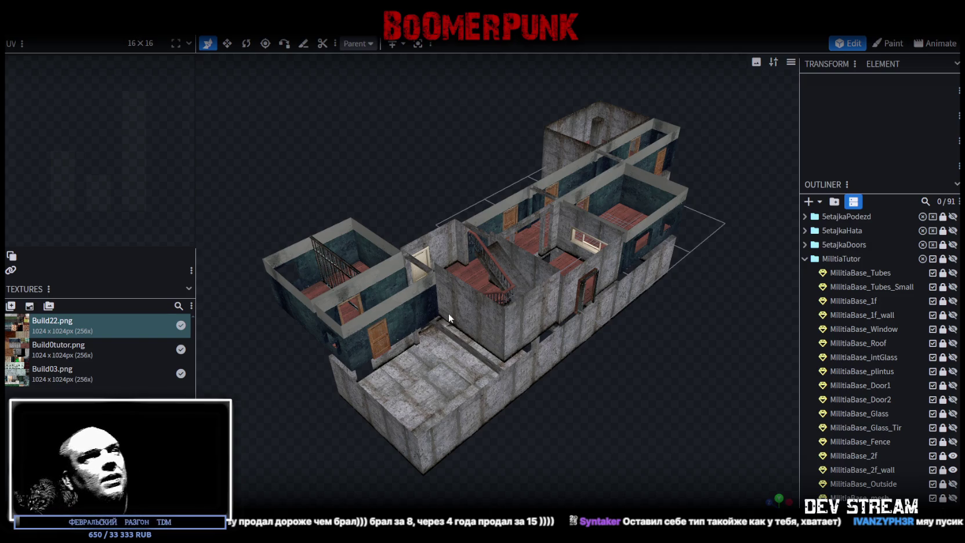
pyautogui.moveTo(618, 365)
pyautogui.mouseDown()
pyautogui.moveTo(417, 359)
pyautogui.moveTo(441, 358)
pyautogui.mouseUp()
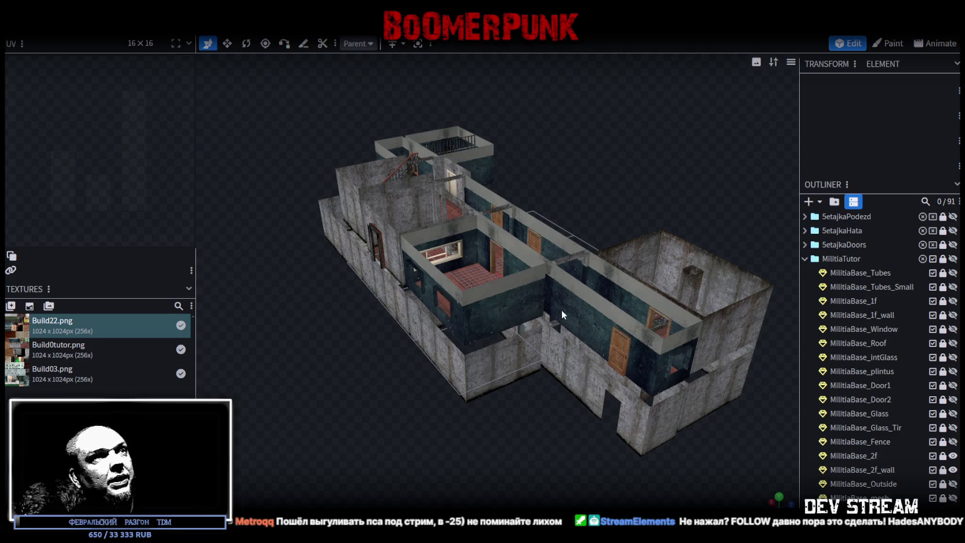
pyautogui.scroll(2, 562, 313)
pyautogui.moveTo(373, 338)
pyautogui.mouseDown()
pyautogui.moveTo(451, 333)
pyautogui.moveTo(398, 338)
pyautogui.moveTo(388, 424)
pyautogui.moveTo(379, 425)
pyautogui.moveTo(393, 399)
pyautogui.mouseUp()
pyautogui.moveTo(521, 455)
pyautogui.mouseDown()
pyautogui.moveTo(488, 435)
pyautogui.moveTo(533, 419)
pyautogui.mouseUp()
# - Save the project, unhide all MilitiaTutor parts and export as FBX over Build0Tutor.fbx
pyautogui.hotkey('ctrl', 's')
pyautogui.click(953, 259)
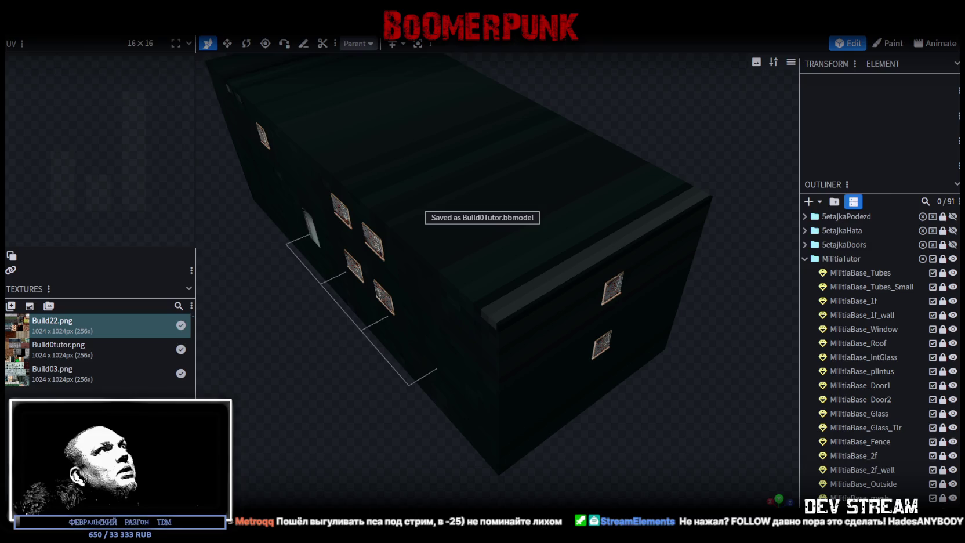
pyautogui.click(82, 29)
pyautogui.moveTo(119, 230)
pyautogui.click(300, 265)
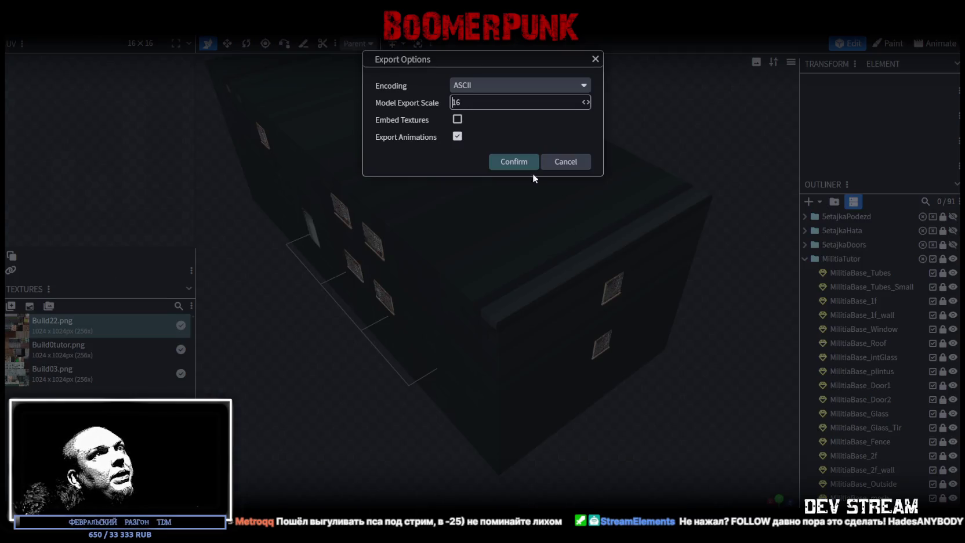
pyautogui.click(514, 163)
pyautogui.click(173, 84)
pyautogui.doubleClick(172, 84)
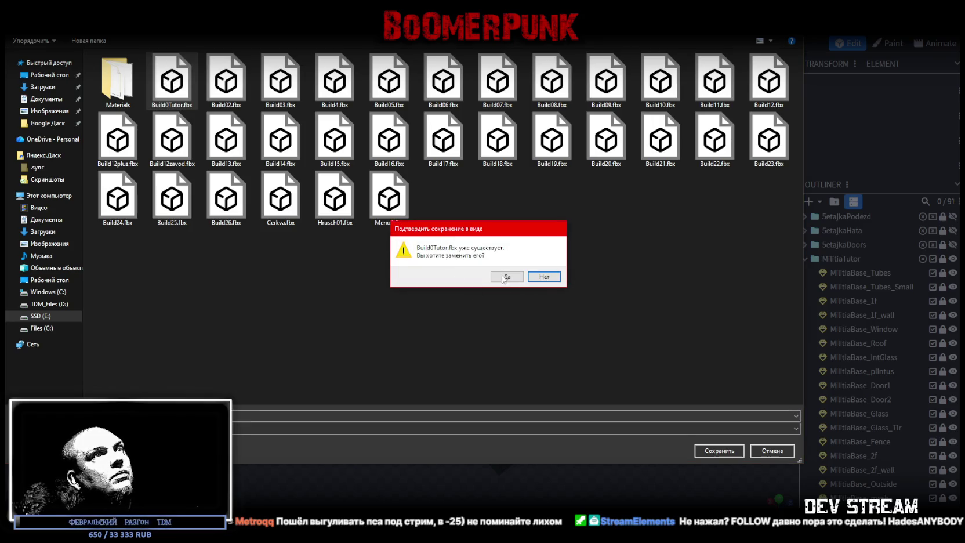
pyautogui.click(504, 278)
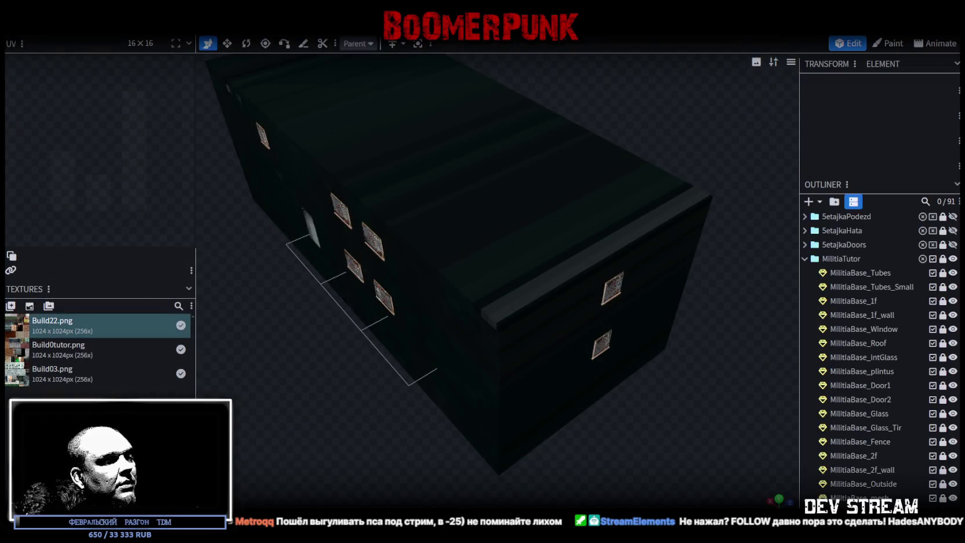
# - Back in Unity, orbit the scene and select the updated Build0Tutor building
pyautogui.hotkey('alt', 'Tab')
pyautogui.moveTo(400, 191)
pyautogui.mouseDown()
pyautogui.moveTo(412, 198)
pyautogui.moveTo(452, 183)
pyautogui.mouseUp()
pyautogui.click(452, 184)
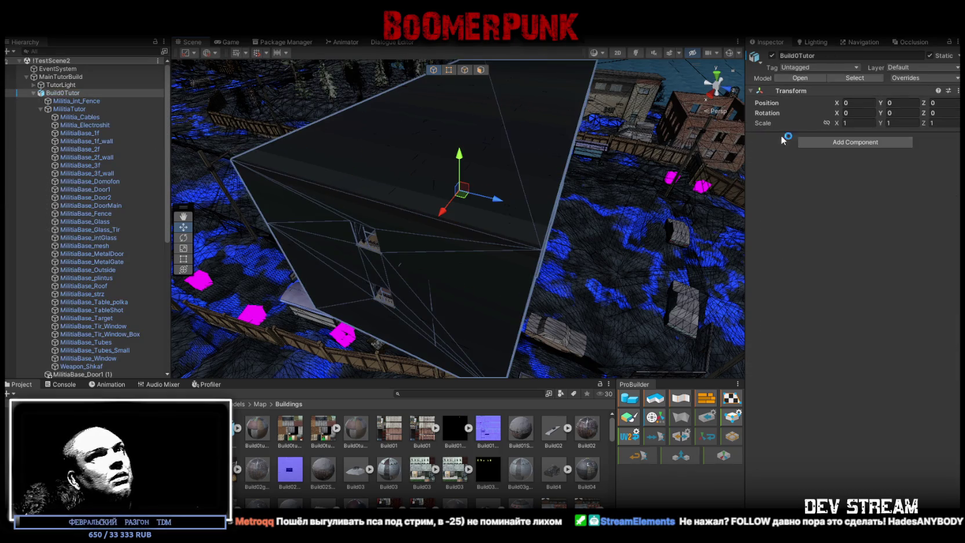
# - Hide the MilitiaBase_Outside shell and fly through the interior rooms, toggling scene lighting
pyautogui.click(302, 154)
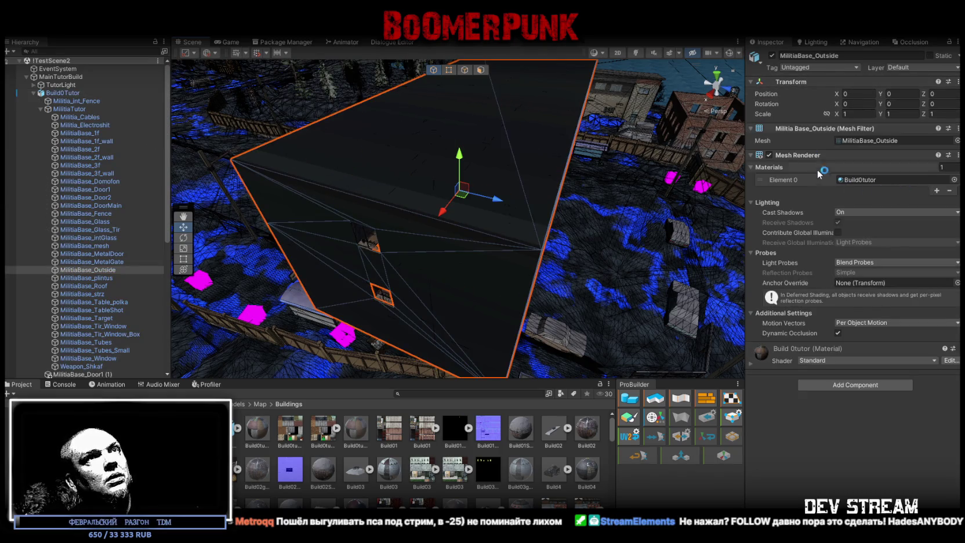
pyautogui.click(7, 271)
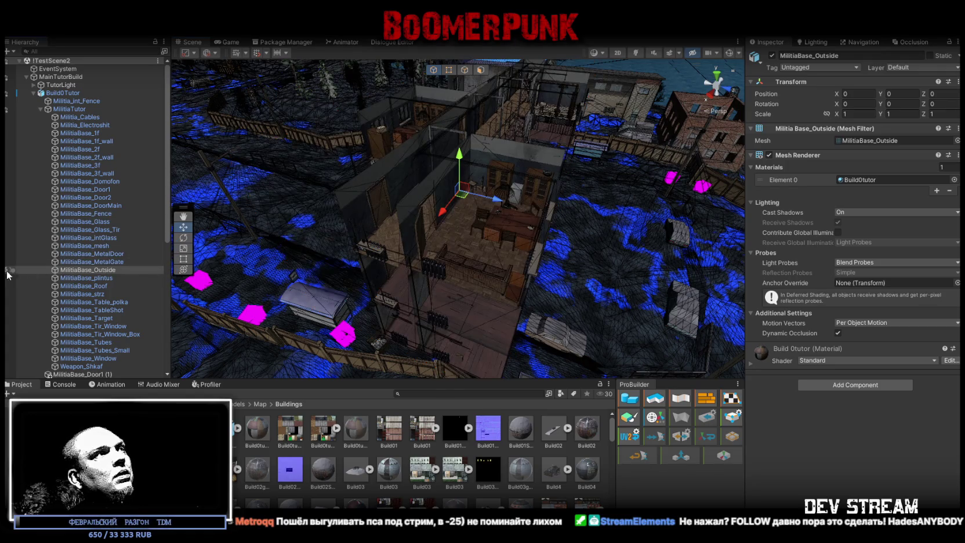
pyautogui.moveTo(472, 242)
pyautogui.mouseDown()
pyautogui.moveTo(491, 224)
pyautogui.moveTo(495, 232)
pyautogui.mouseUp()
pyautogui.click(636, 52)
pyautogui.moveTo(478, 188)
pyautogui.mouseDown()
pyautogui.moveTo(511, 254)
pyautogui.moveTo(611, 207)
pyautogui.moveTo(450, 78)
pyautogui.mouseUp()
pyautogui.click(636, 53)
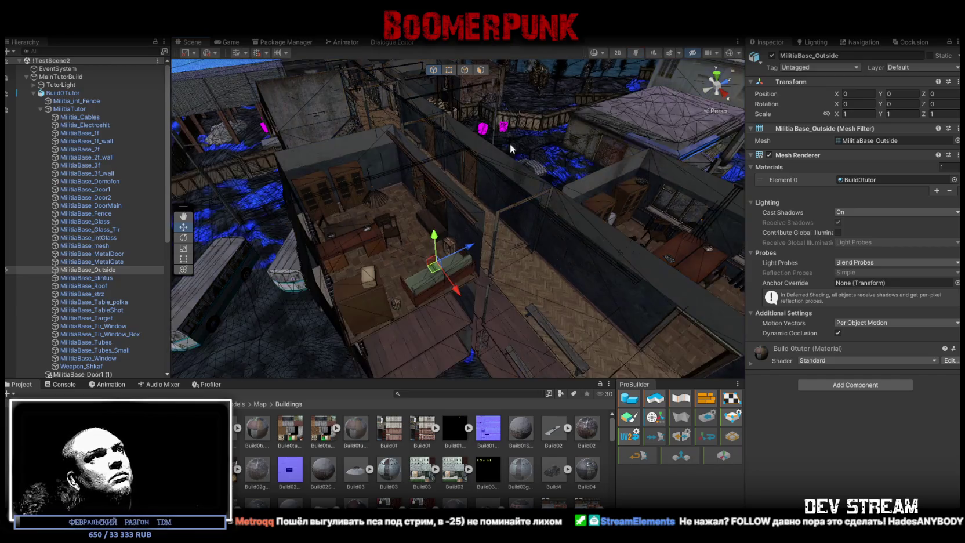
pyautogui.moveTo(510, 148)
pyautogui.mouseDown()
pyautogui.moveTo(464, 151)
pyautogui.moveTo(406, 133)
pyautogui.moveTo(281, 54)
pyautogui.moveTo(279, 371)
pyautogui.mouseUp()
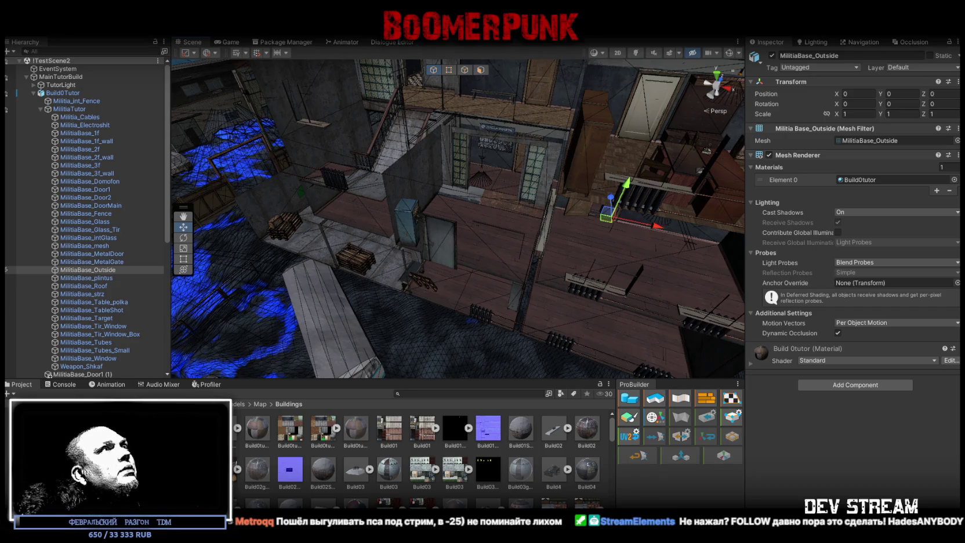
pyautogui.click(14, 29)
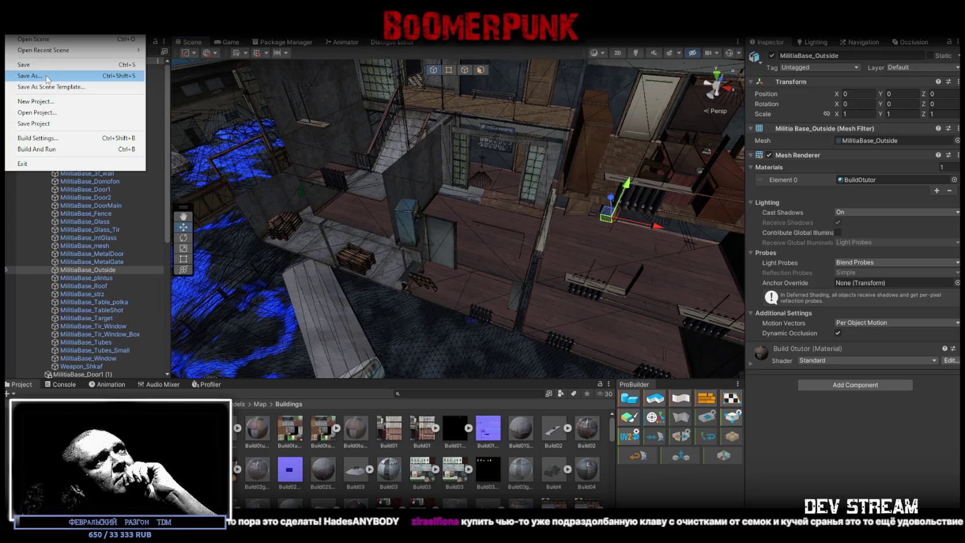
# - Save the scene in !ScenesPlay, renaming Menu00.unity to 01Tutor.unity
pyautogui.click(47, 79)
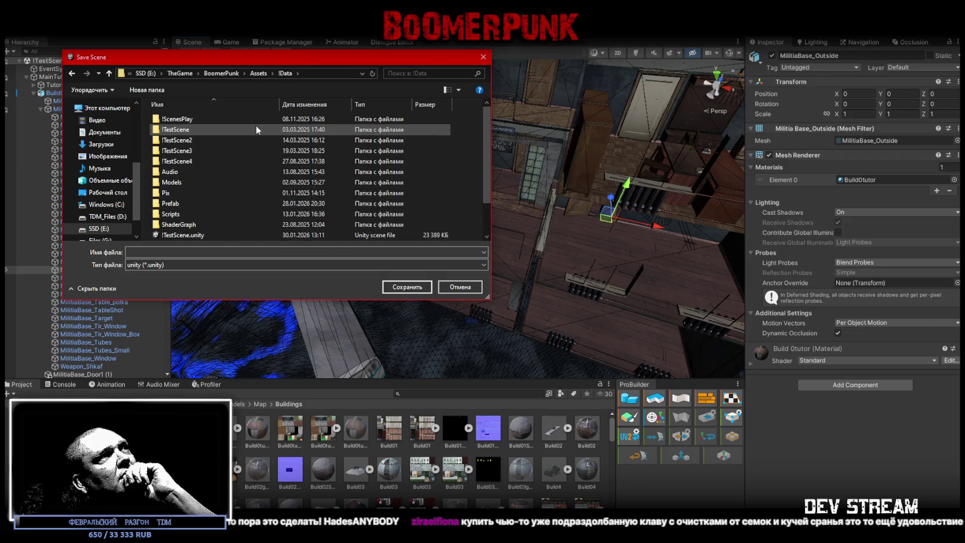
pyautogui.doubleClick(202, 118)
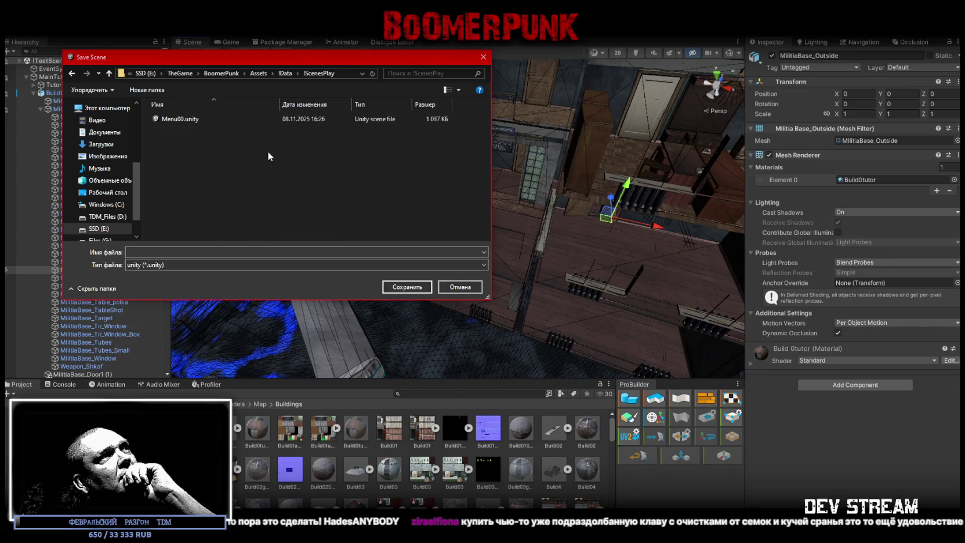
pyautogui.click(168, 119)
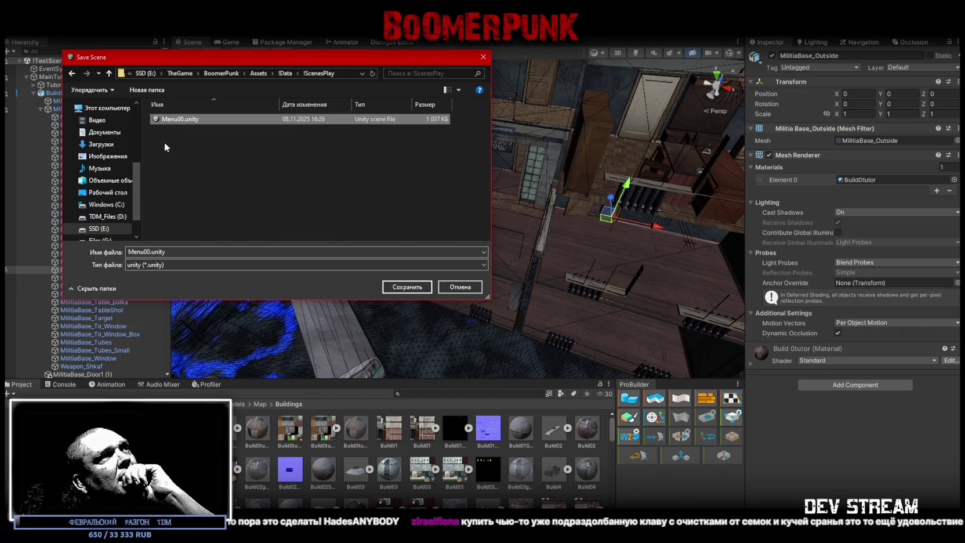
pyautogui.click(144, 252)
pyautogui.click(143, 252)
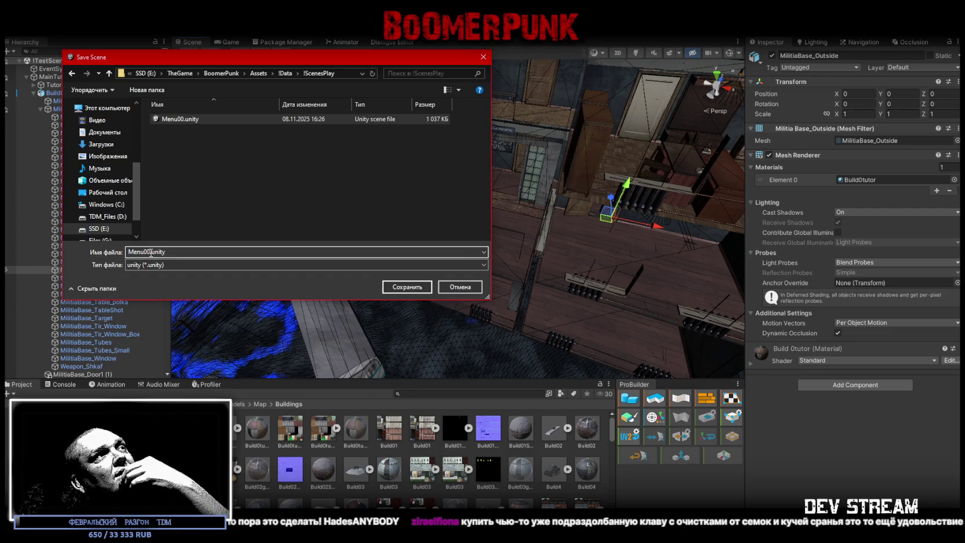
pyautogui.click(149, 252)
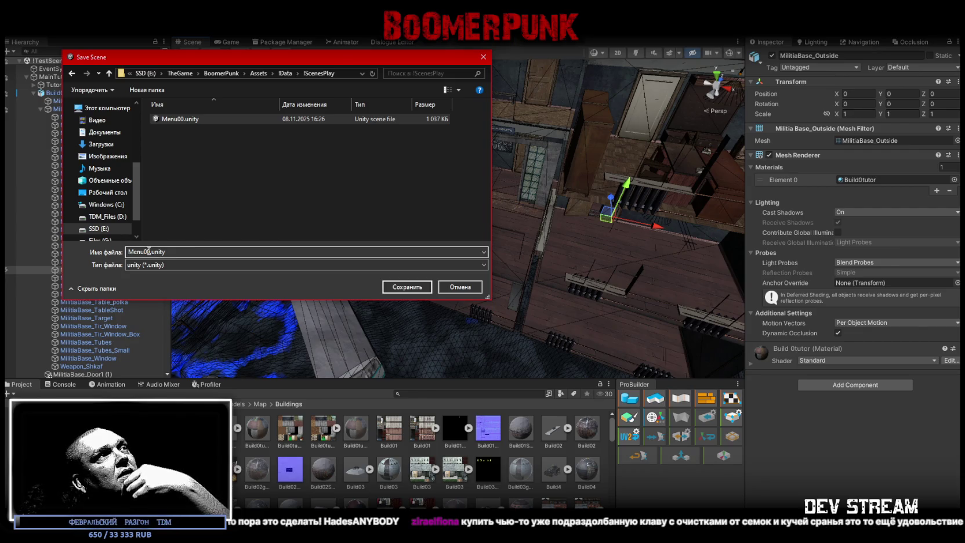
pyautogui.doubleClick(149, 251)
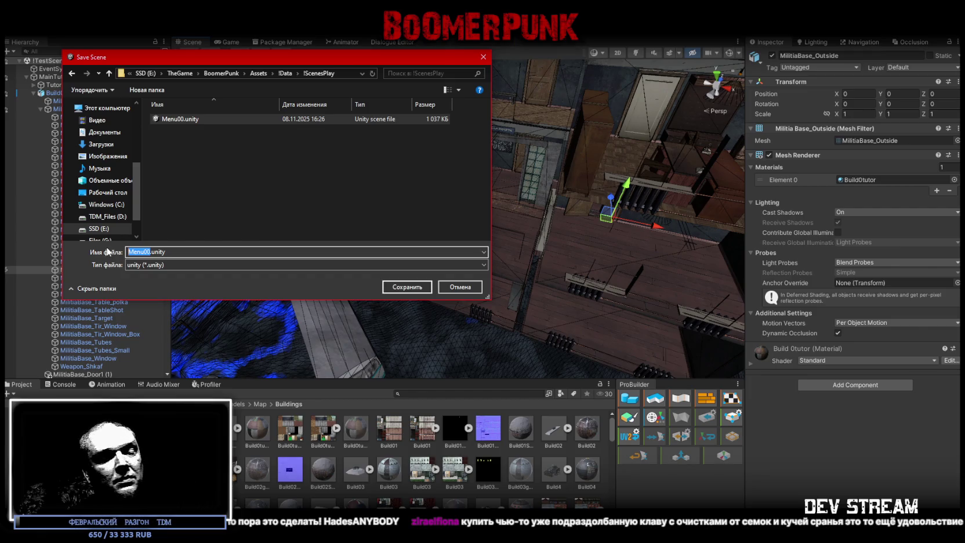
pyautogui.write('01')
pyautogui.write('To')
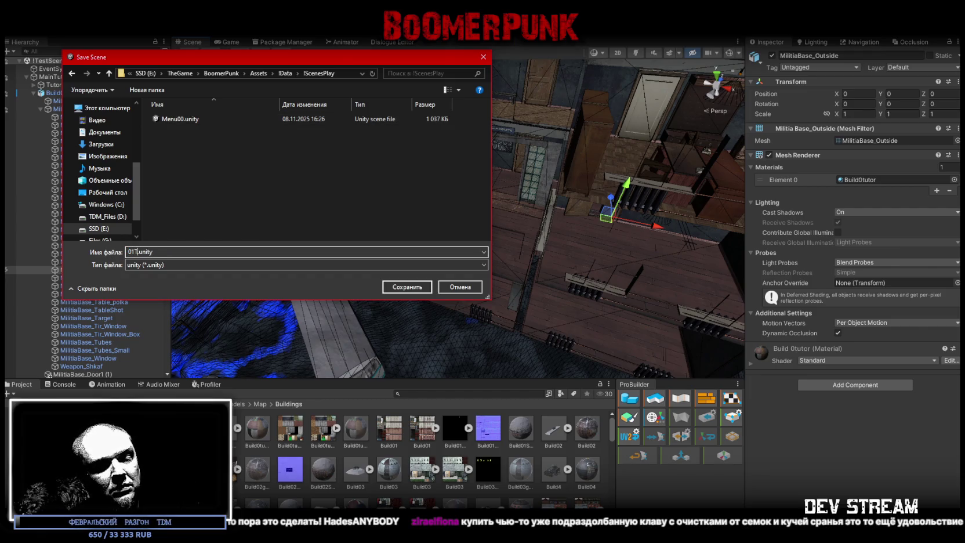
pyautogui.press('BackSpace')
pyautogui.write('utor')
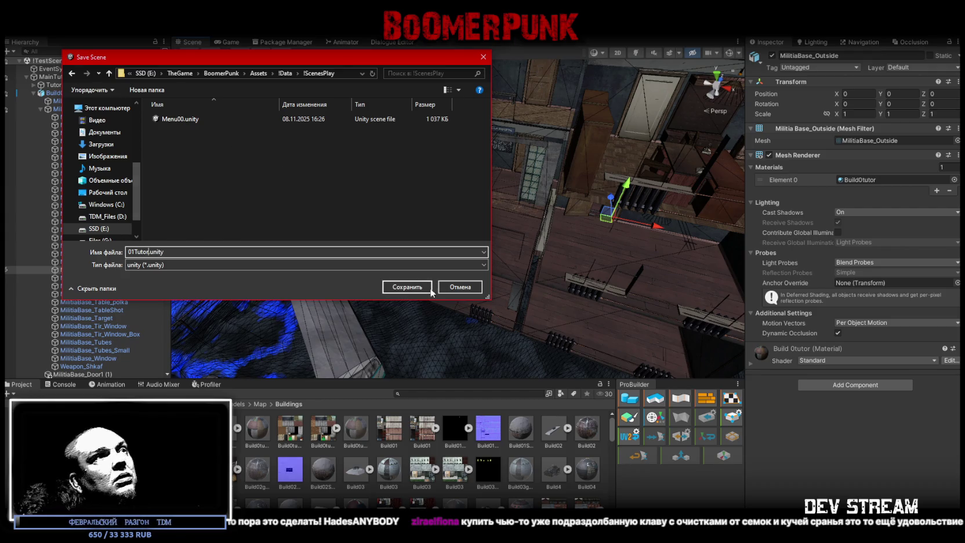
pyautogui.click(407, 288)
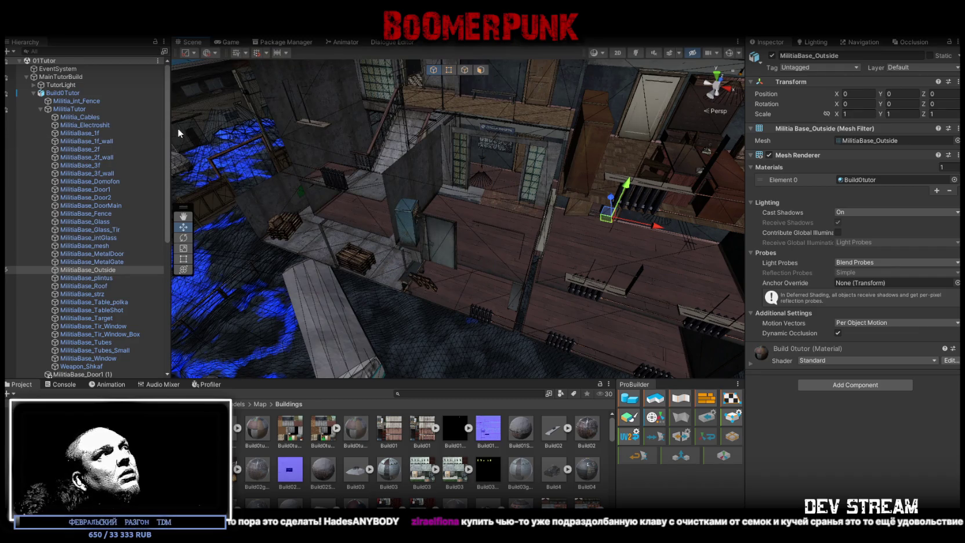
# - Collapse the hierarchy groups, frame the militia building, and select MainTutorBuild
pyautogui.click(27, 76)
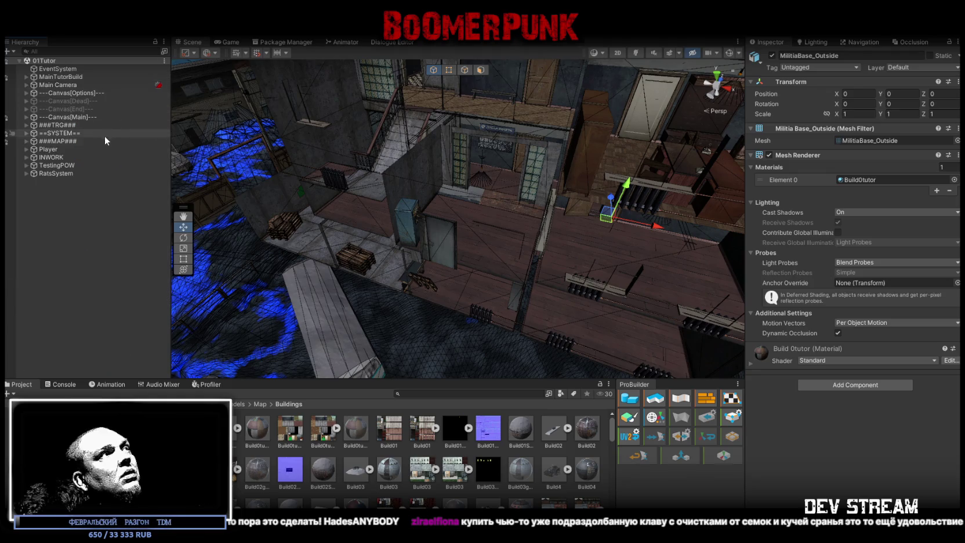
pyautogui.click(574, 236)
pyautogui.press('f')
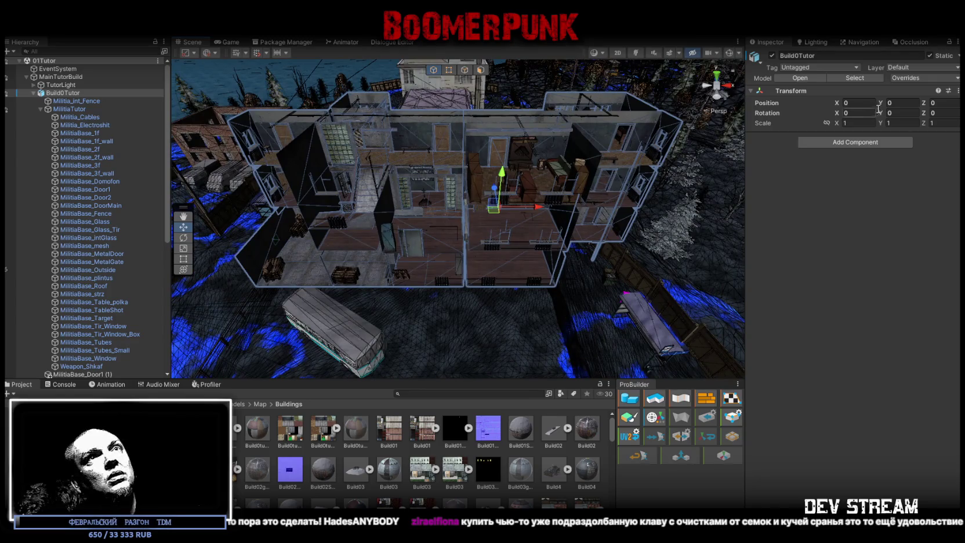
pyautogui.click(32, 91)
pyautogui.click(58, 76)
# - Set MainTutorBuild's position to X 0, Y 50, Z 0 and frame it in the Scene view
pyautogui.click(853, 94)
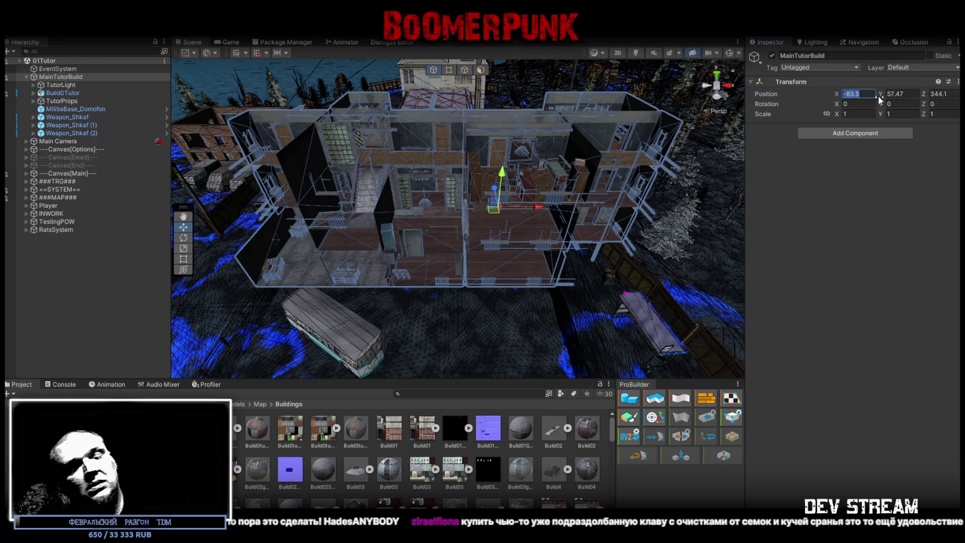
pyautogui.write('0')
pyautogui.click(934, 93)
pyautogui.write('0')
pyautogui.click(915, 93)
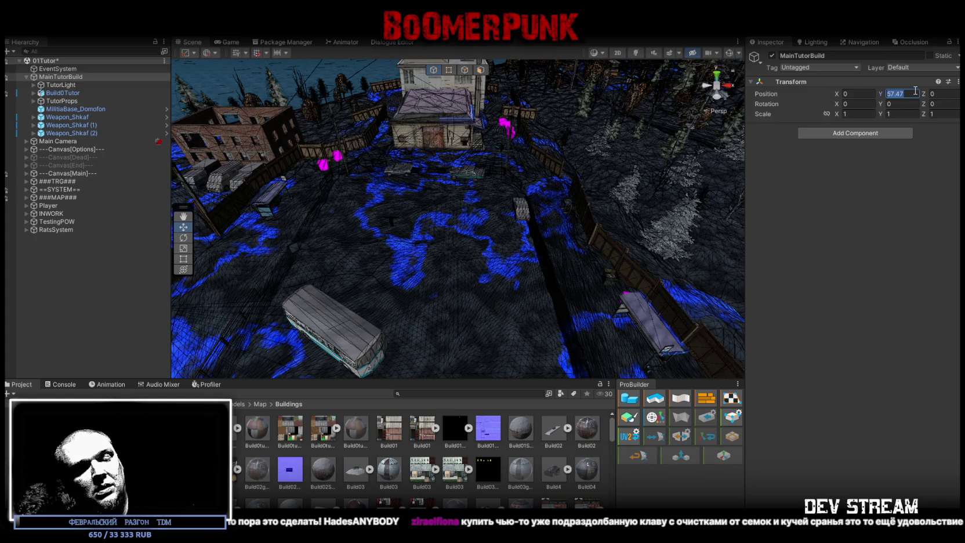
pyautogui.write('100')
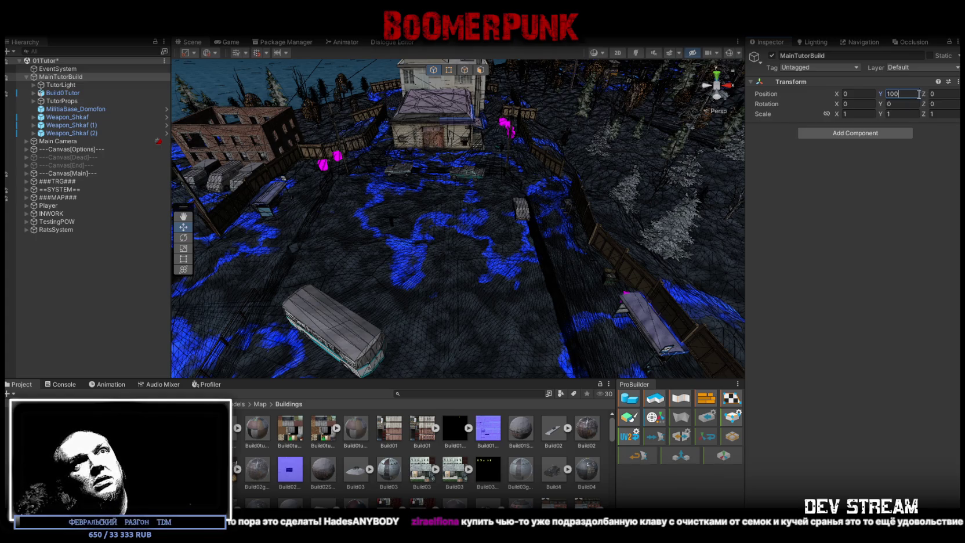
pyautogui.press('BackSpace')
pyautogui.press('BackSpace')
pyautogui.press('BackSpace')
pyautogui.write('50')
pyautogui.press('Return')
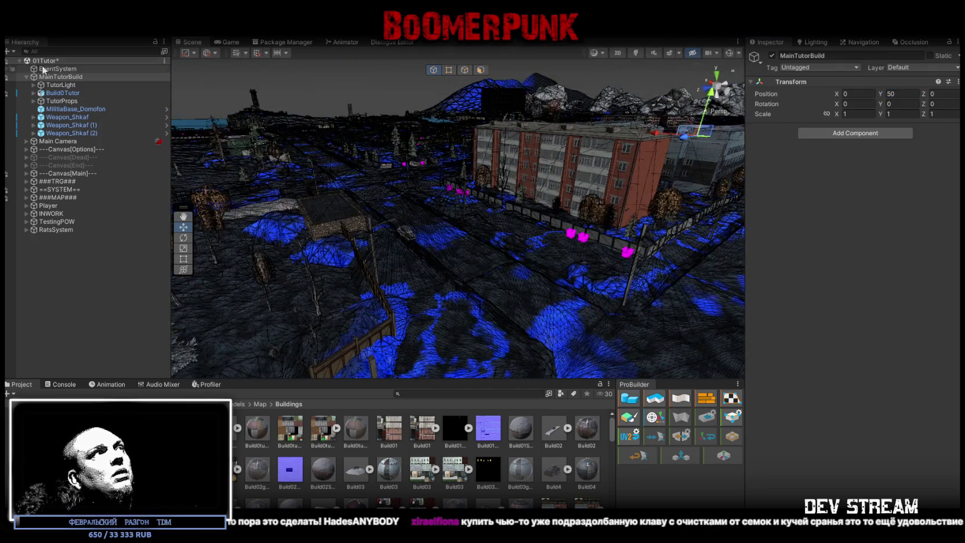
pyautogui.doubleClick(49, 78)
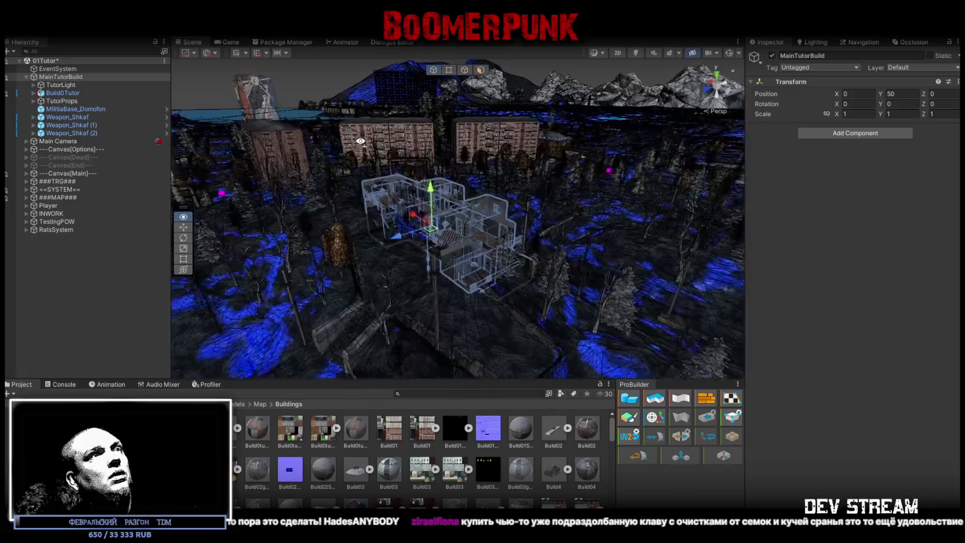
pyautogui.moveTo(363, 137)
pyautogui.mouseDown()
pyautogui.moveTo(352, 87)
pyautogui.moveTo(568, 186)
pyautogui.moveTo(339, 189)
pyautogui.mouseUp()
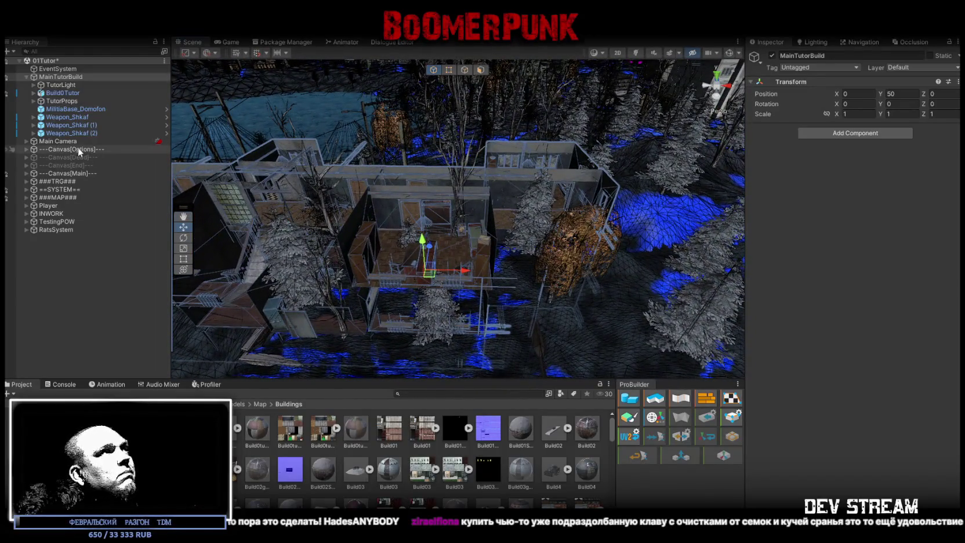
# - Collapse MainTutorBuild and deactivate the ###MAP### group to hide the terrain
pyautogui.click(26, 77)
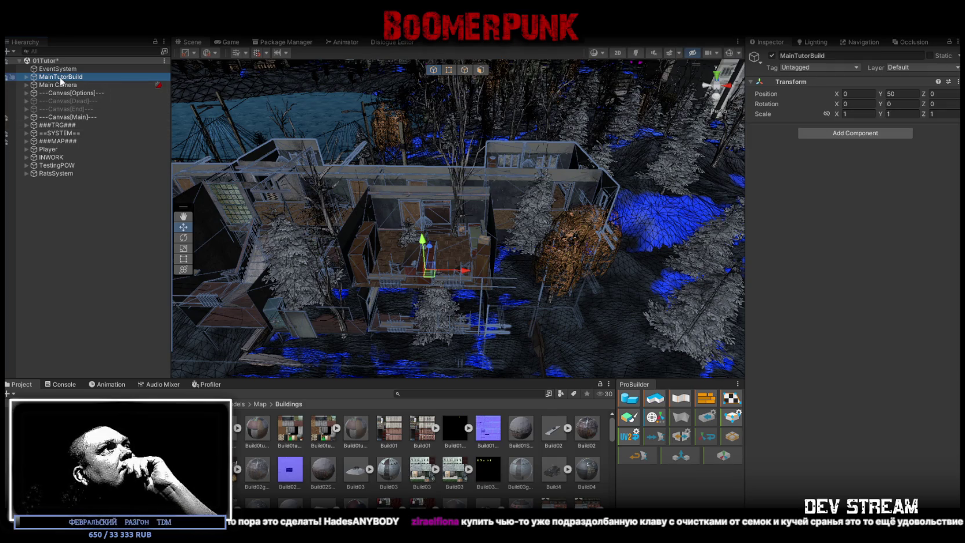
pyautogui.click(69, 141)
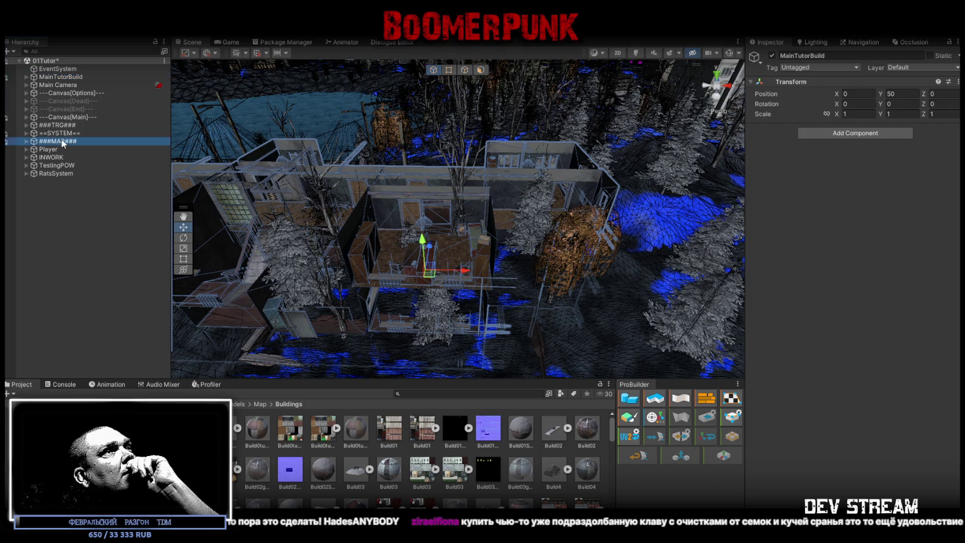
pyautogui.click(772, 55)
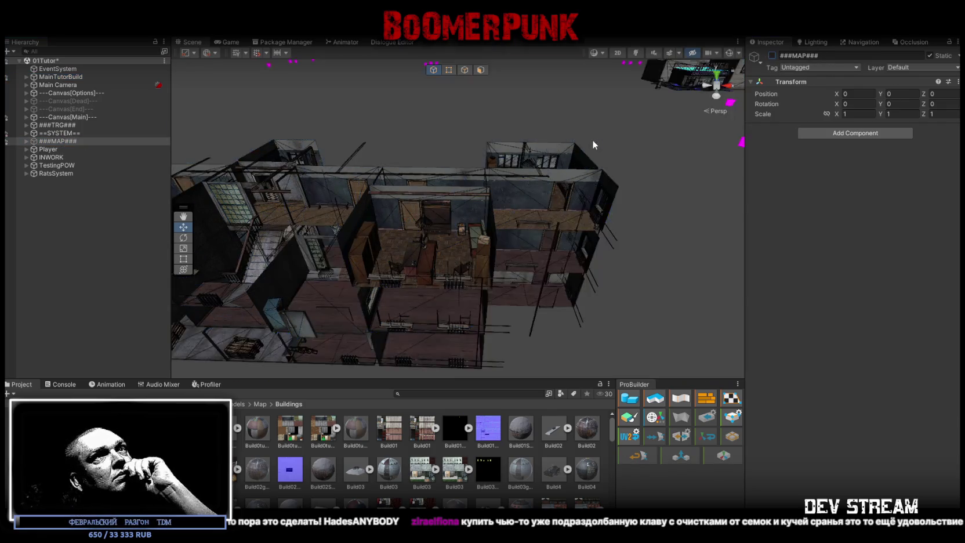
pyautogui.moveTo(591, 140)
pyautogui.mouseDown()
pyautogui.moveTo(643, 154)
pyautogui.moveTo(290, 139)
pyautogui.mouseUp()
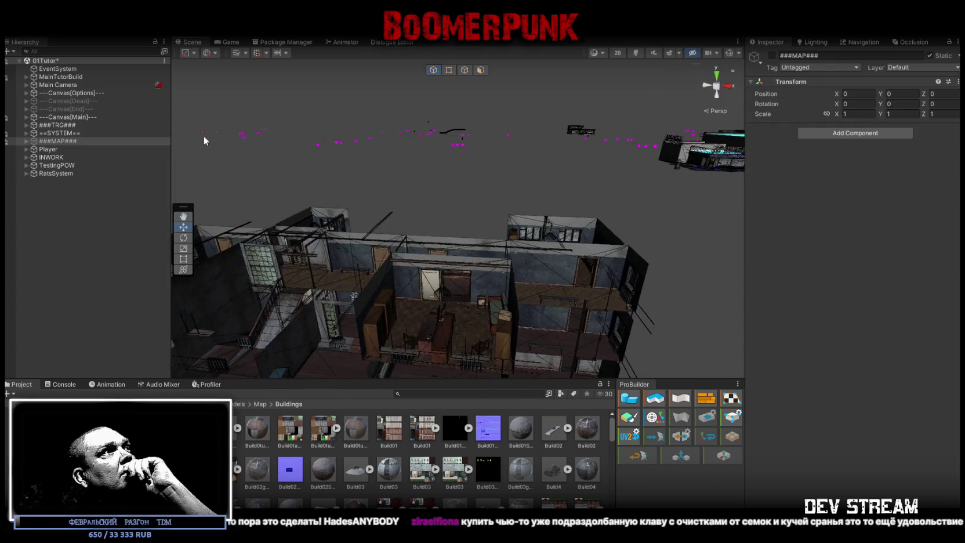
# - Select INWORK, TestingPOW and RatsSystem together and orbit to view the building
pyautogui.click(61, 157)
pyautogui.keyDown('shift'); pyautogui.click(58, 172); pyautogui.keyUp('shift')
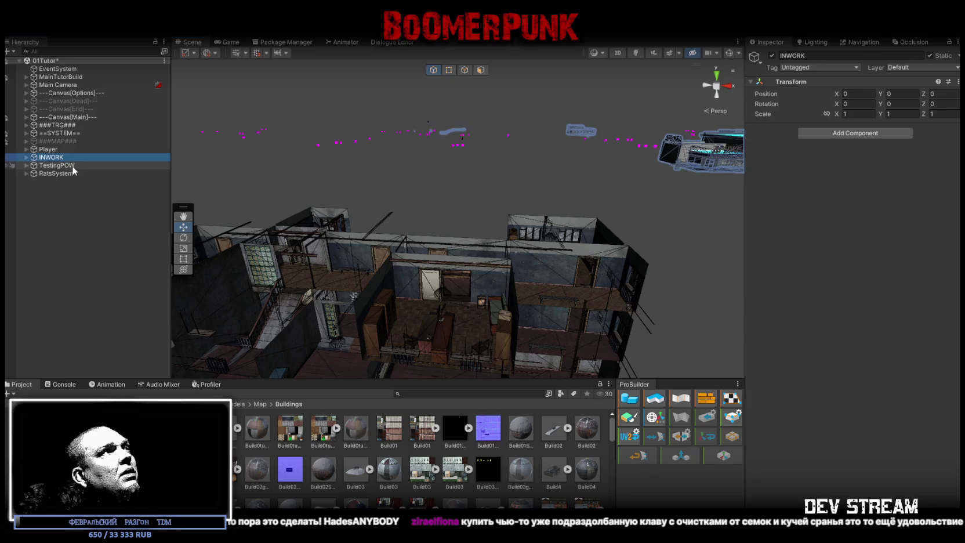
pyautogui.moveTo(520, 145)
pyautogui.mouseDown()
pyautogui.moveTo(487, 166)
pyautogui.moveTo(543, 160)
pyautogui.mouseUp()
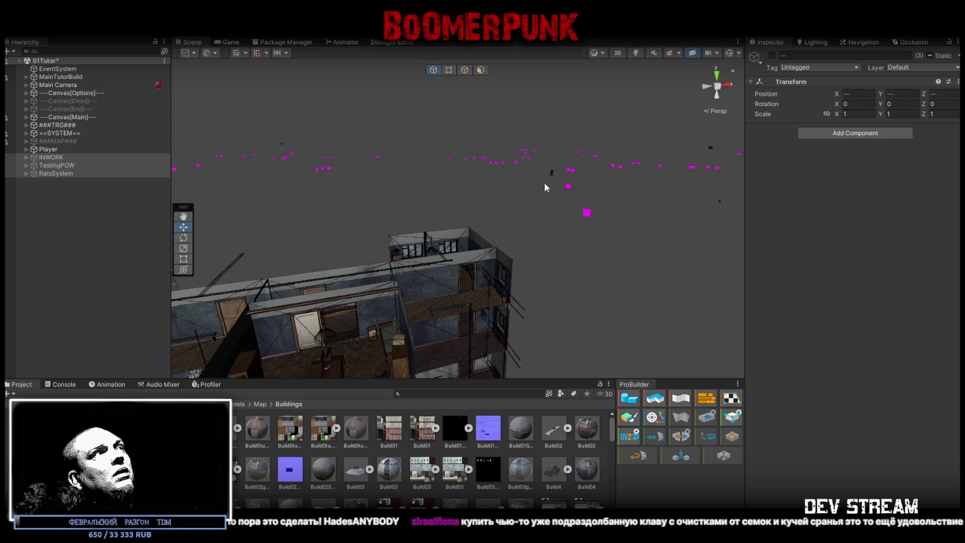
# - Expand ###TRG### and toggle active on the objects from ???DeadEnd??? down to #LOOT#
pyautogui.click(25, 126)
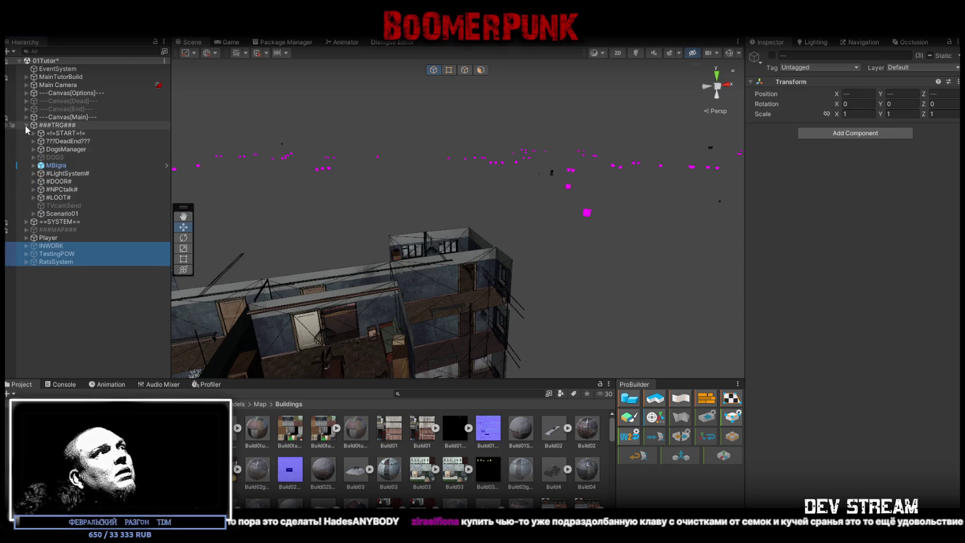
pyautogui.click(68, 141)
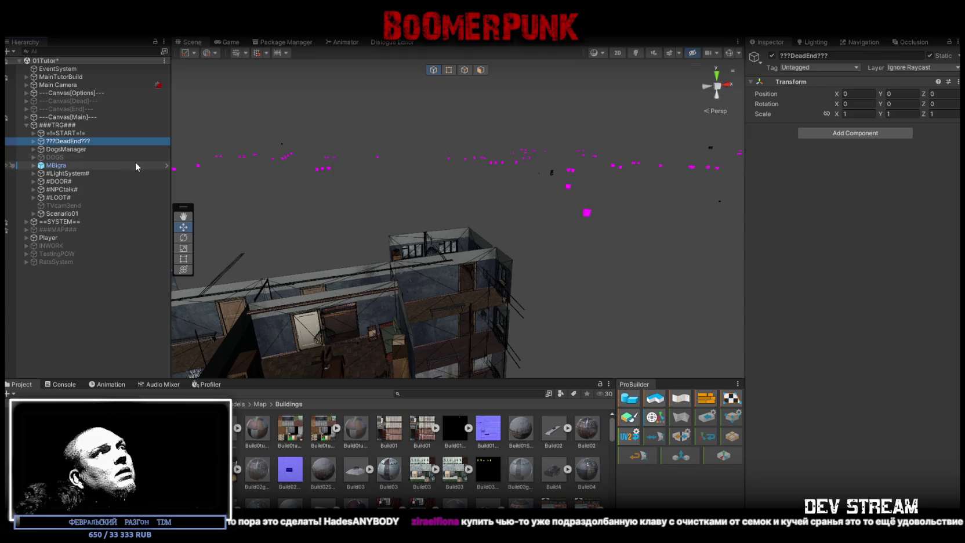
pyautogui.keyDown('shift'); pyautogui.click(65, 197); pyautogui.keyUp('shift')
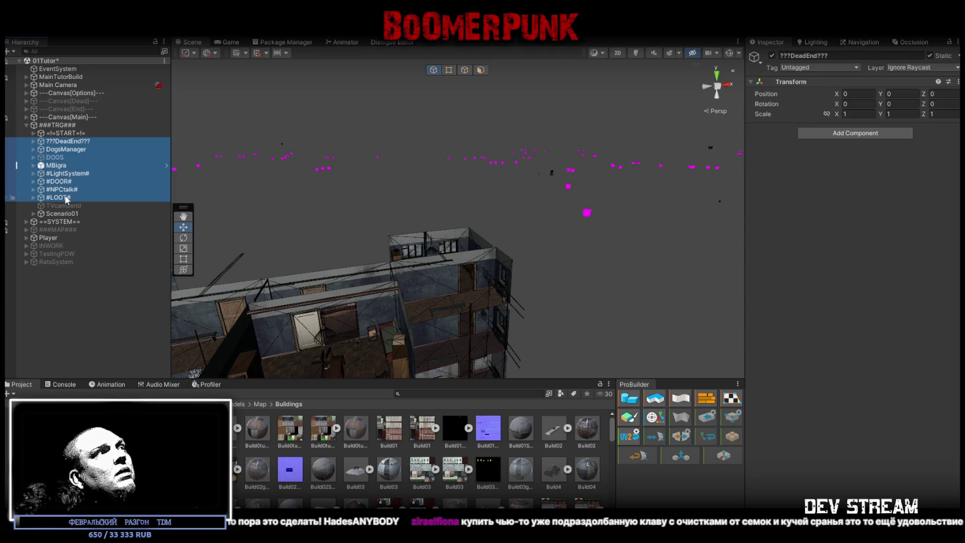
pyautogui.click(771, 56)
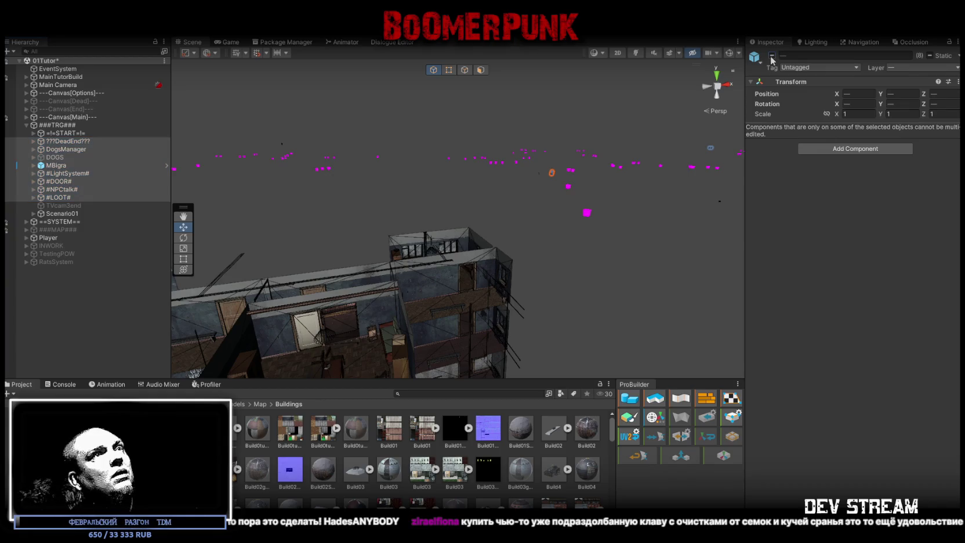
# - Inspect the ==SYSTEM== objects, framing and deactivating -CameraSnow
pyautogui.click(26, 223)
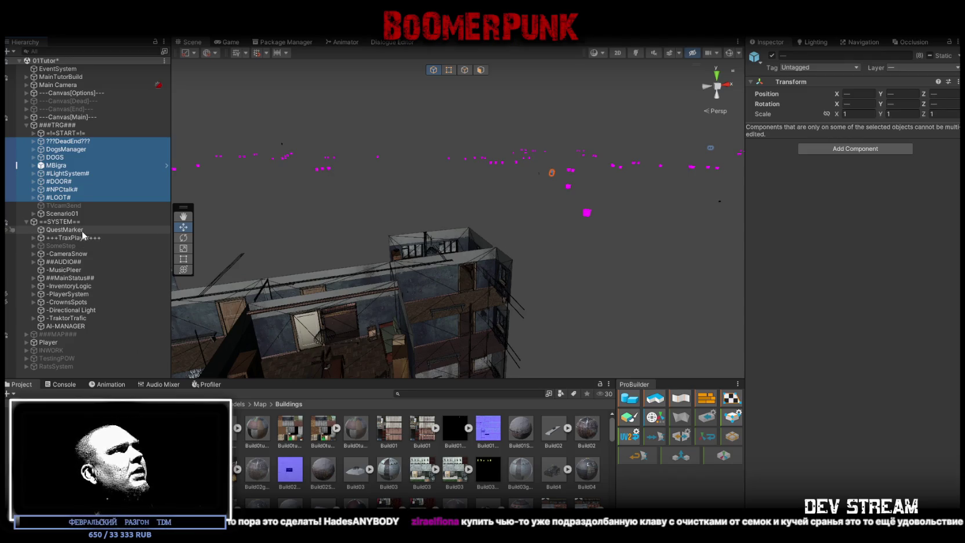
pyautogui.click(82, 238)
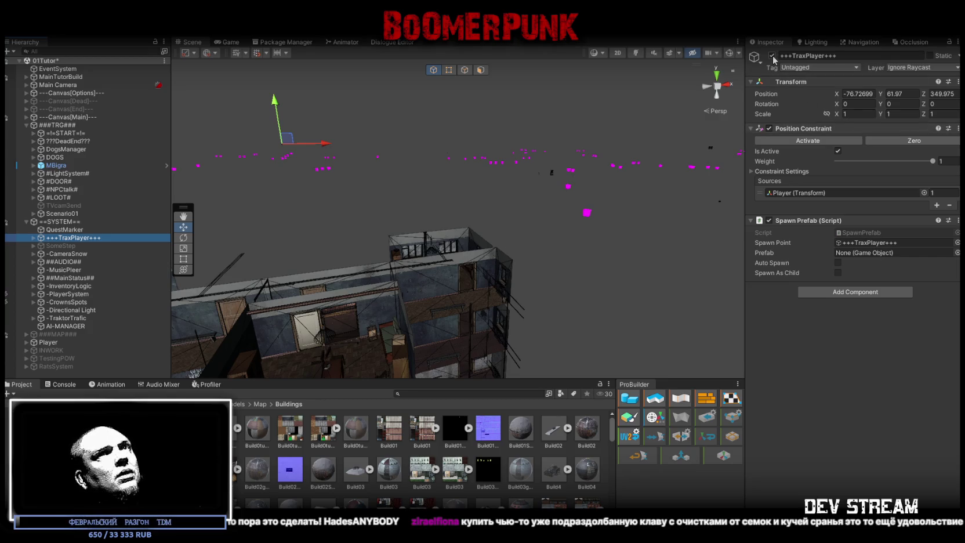
pyautogui.click(79, 255)
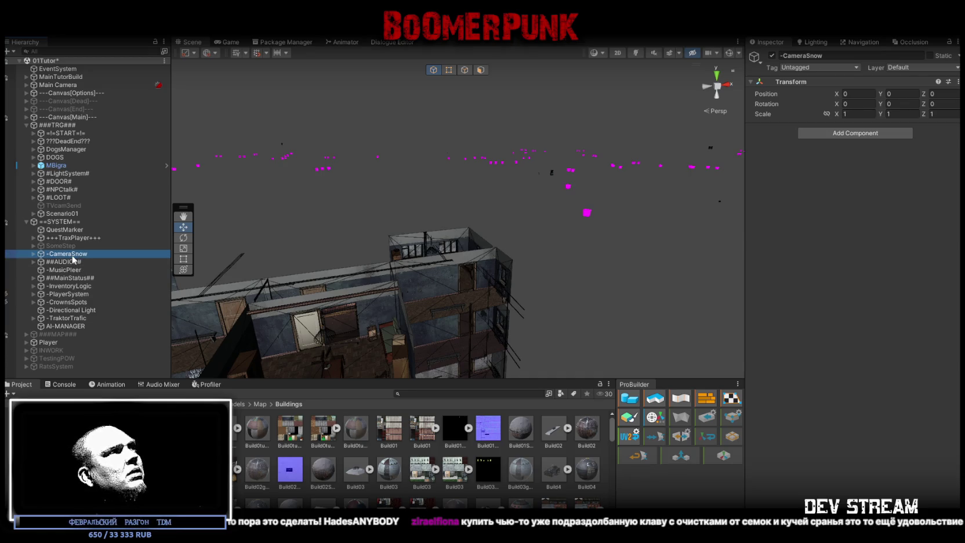
pyautogui.doubleClick(82, 254)
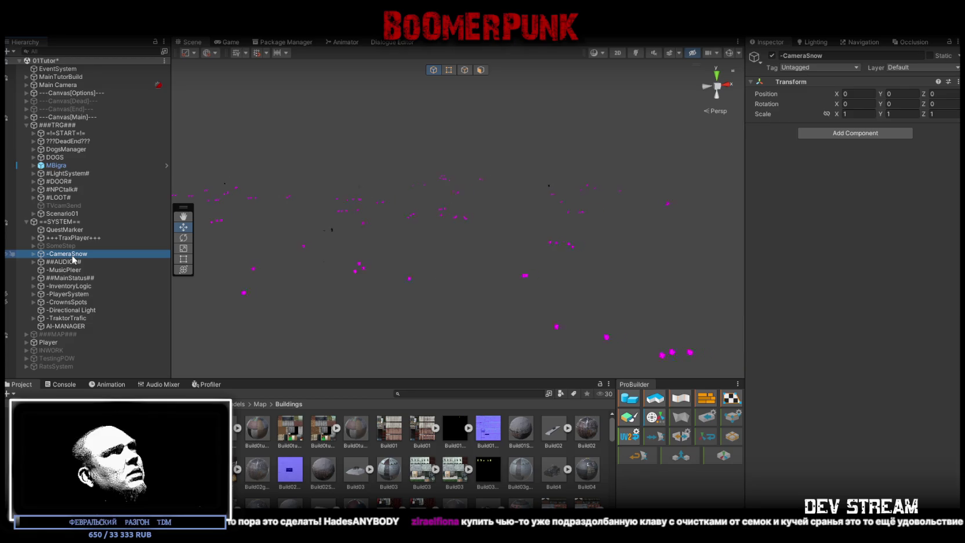
pyautogui.click(771, 56)
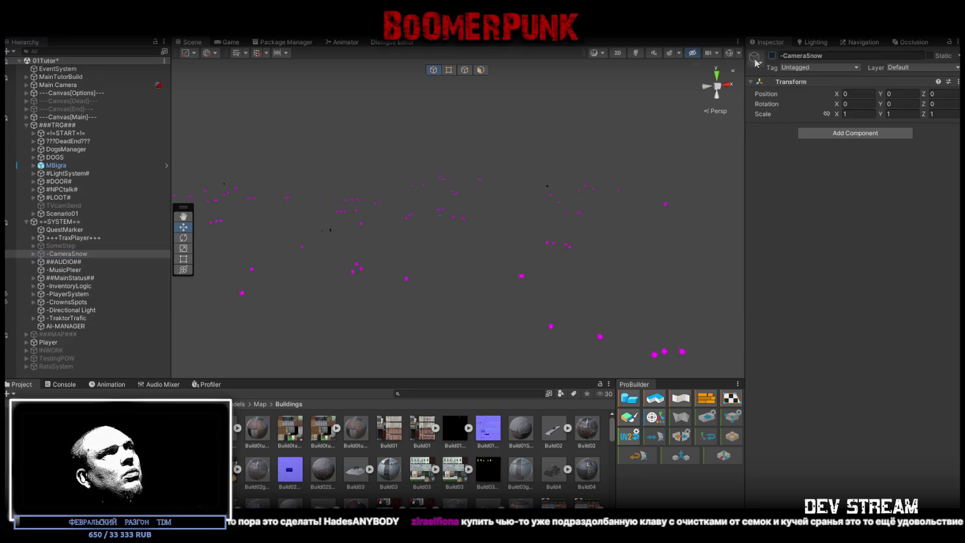
pyautogui.click(33, 254)
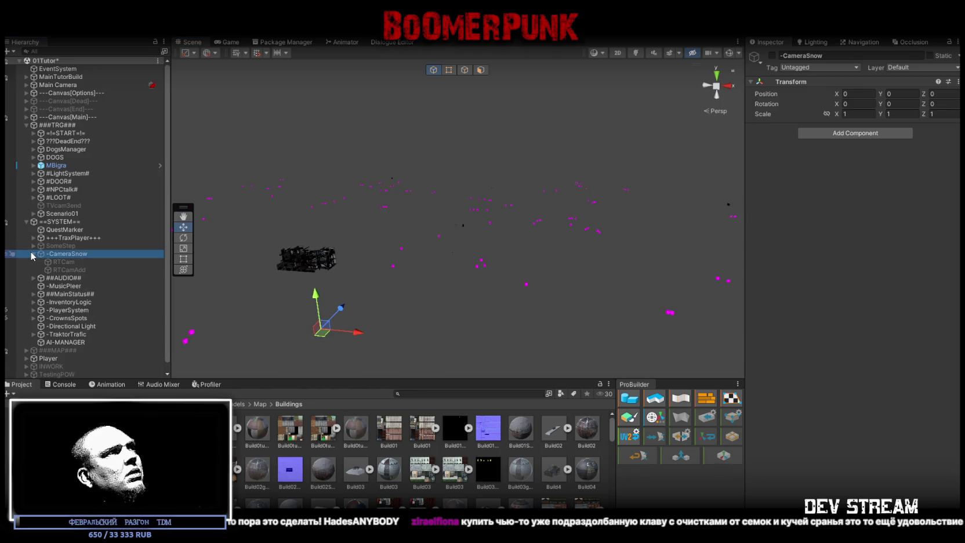
pyautogui.click(73, 261)
pyautogui.press('Down')
pyautogui.click(54, 255)
pyautogui.click(33, 254)
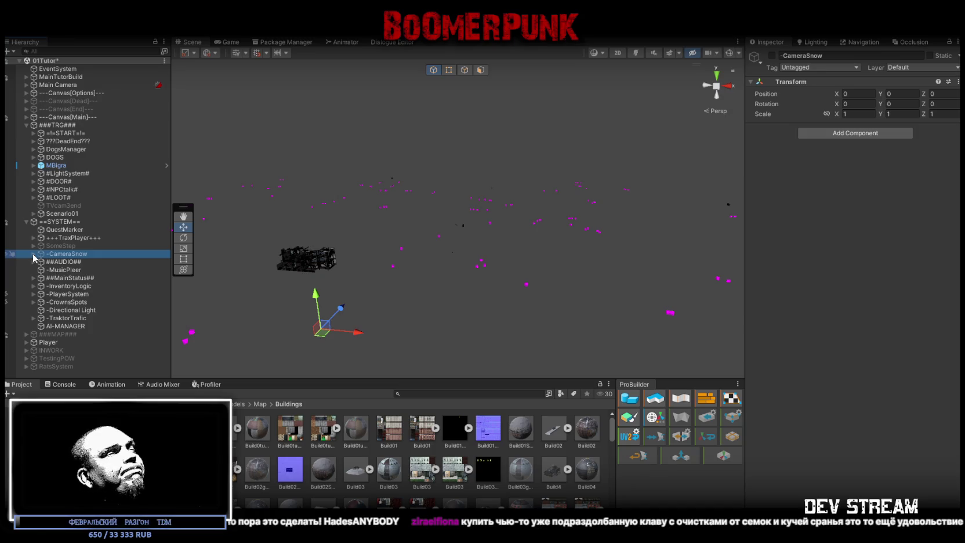
# - Browse the ##AUDIO##, -MusicPleer and ##MainStatus## objects and orbit around the building
pyautogui.click(87, 270)
pyautogui.press('Up')
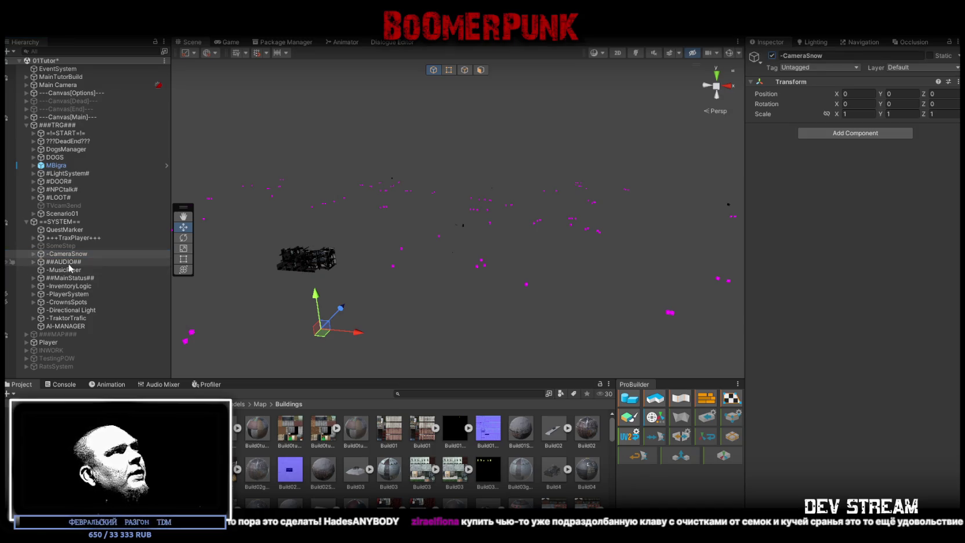
pyautogui.press('Down')
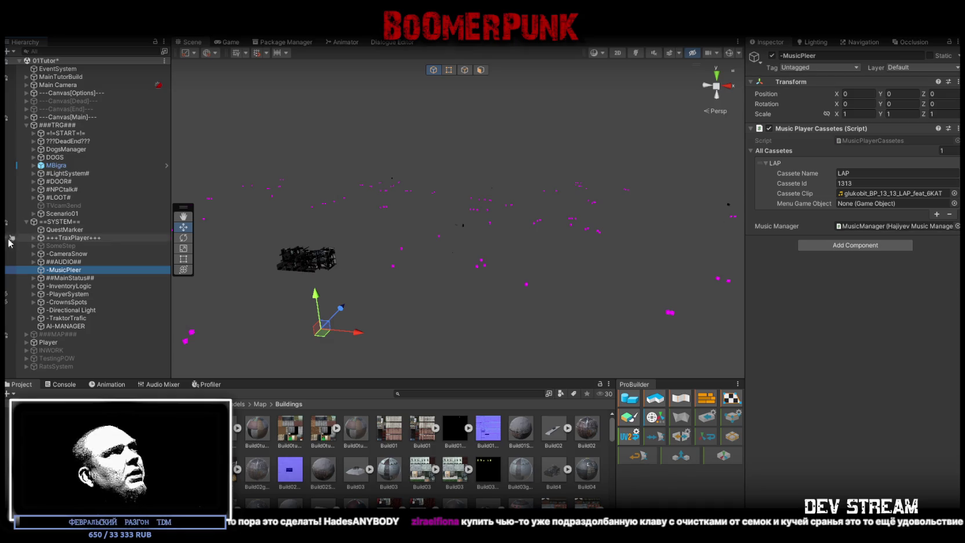
pyautogui.click(76, 278)
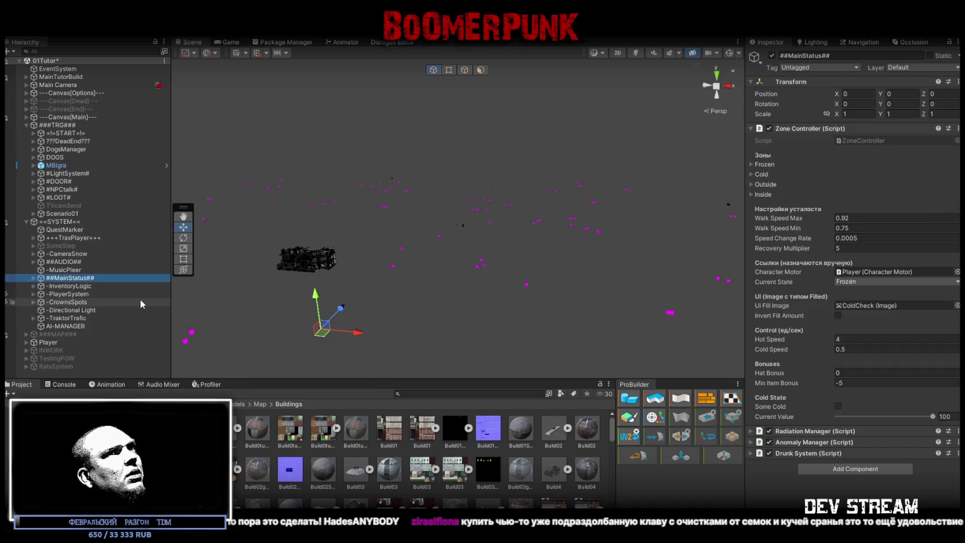
pyautogui.moveTo(348, 255); pyautogui.dragTo(447, 264)
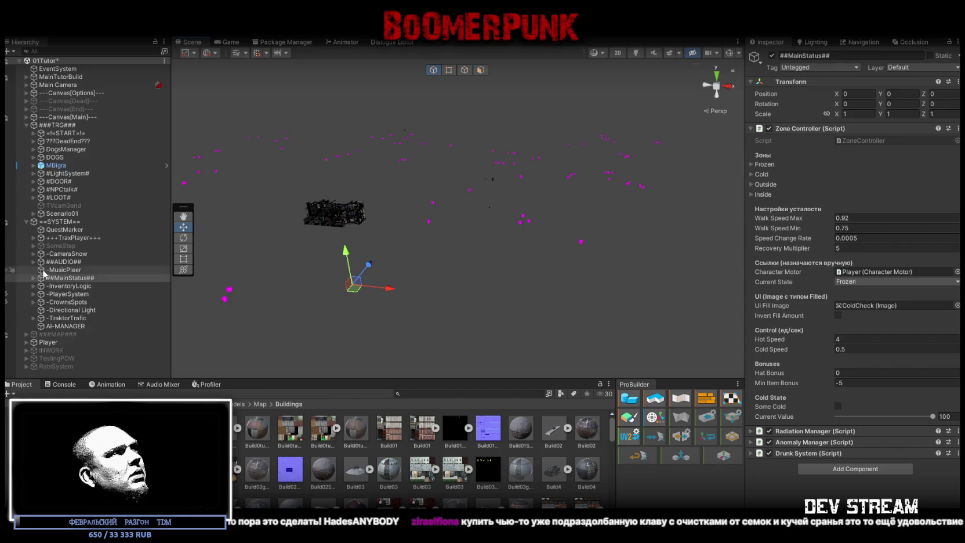
# - Deactivate the #LOOT# items from Work_Shkaf (4) through ITM_apteka (3)
pyautogui.click(33, 197)
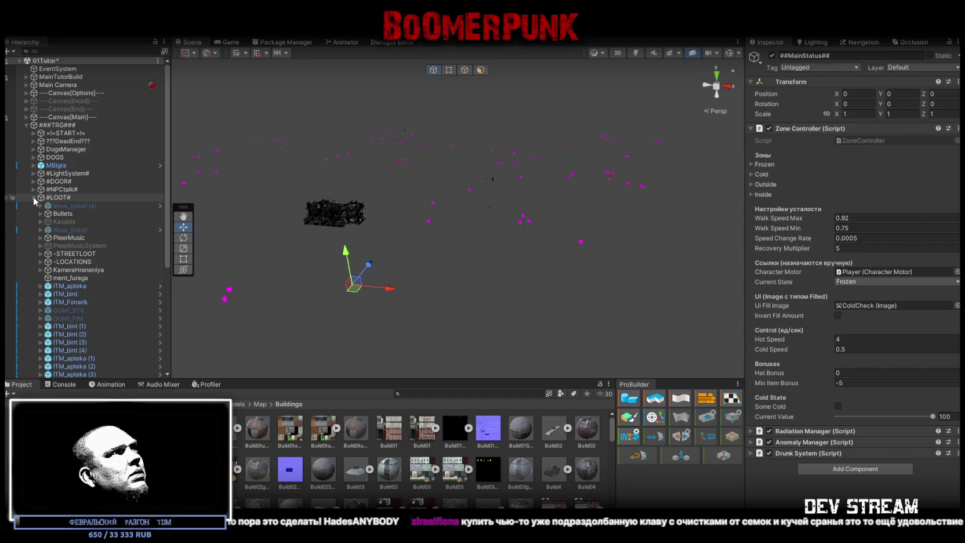
pyautogui.click(67, 206)
pyautogui.scroll(-10, 87, 255)
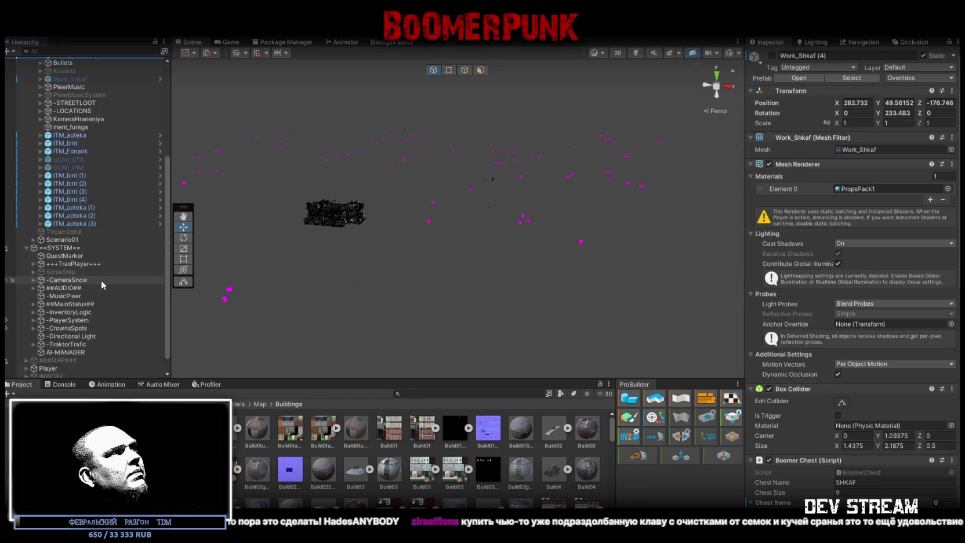
pyautogui.scroll(4, 103, 273)
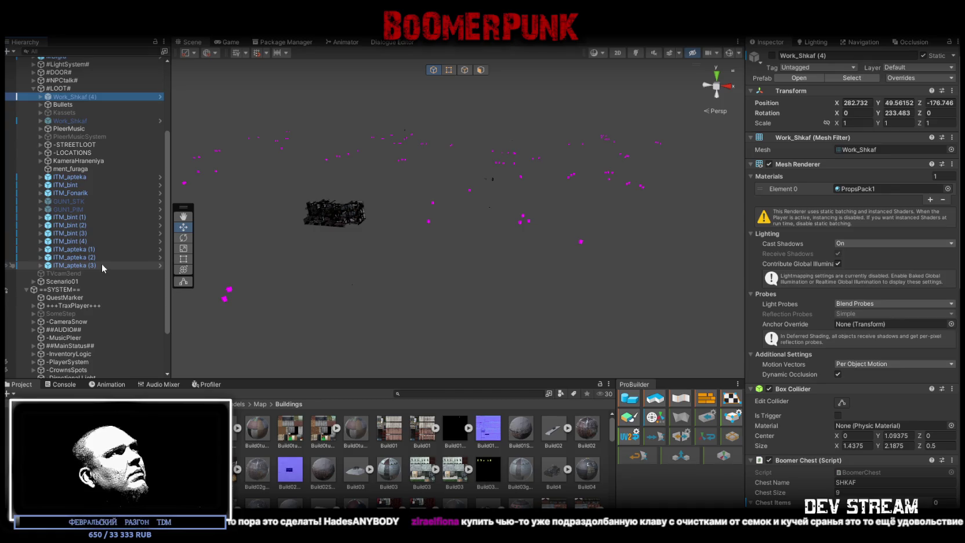
pyautogui.keyDown('shift'); pyautogui.click(102, 265); pyautogui.keyUp('shift')
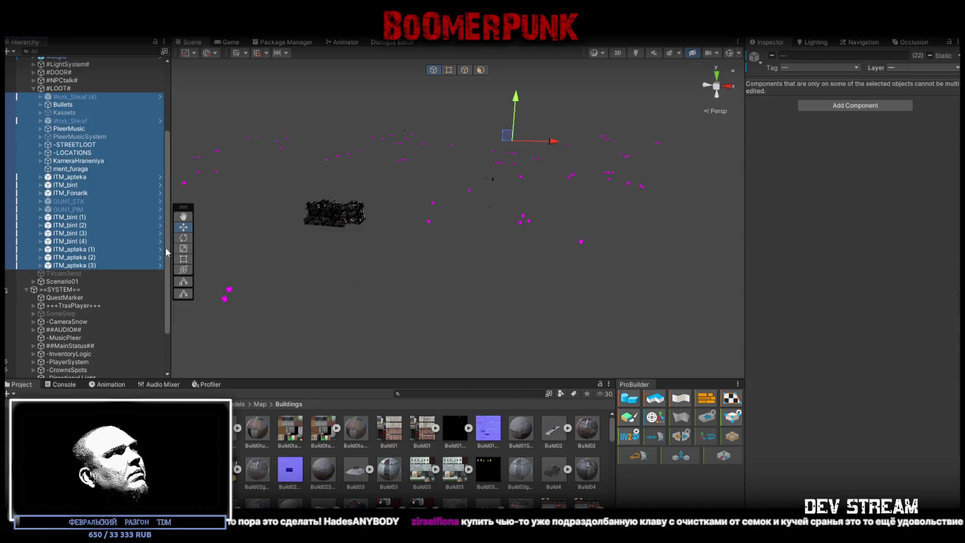
pyautogui.click(771, 56)
pyautogui.moveTo(629, 123)
pyautogui.mouseDown()
pyautogui.moveTo(500, 159)
pyautogui.moveTo(524, 145)
pyautogui.moveTo(513, 129)
pyautogui.moveTo(498, 135)
pyautogui.moveTo(529, 133)
pyautogui.moveTo(503, 123)
pyautogui.moveTo(482, 138)
pyautogui.moveTo(417, 123)
pyautogui.moveTo(269, 149)
pyautogui.moveTo(287, 155)
pyautogui.moveTo(129, 147)
pyautogui.mouseUp()
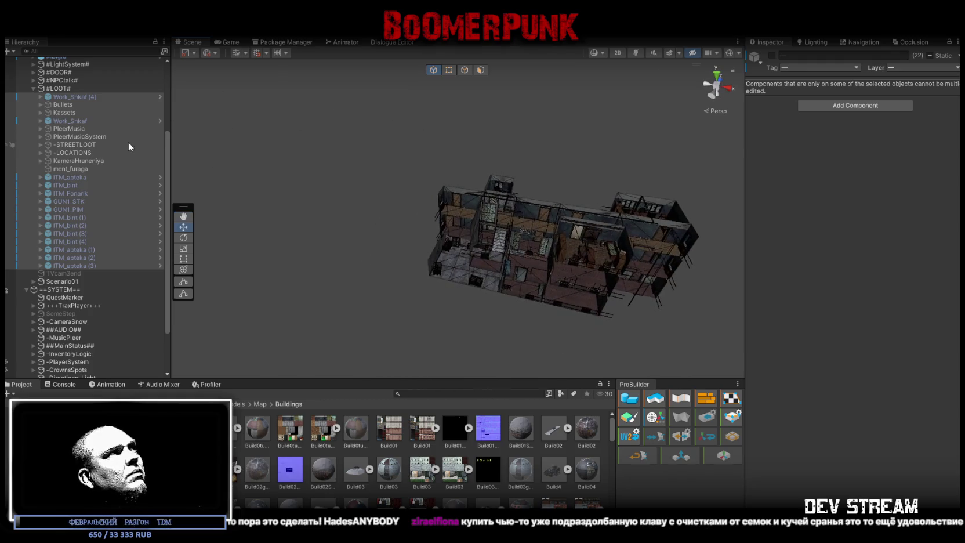
# - Collapse the #LOOT# and ###TRG### groups and select the Player object
pyautogui.scroll(5, 58, 156)
pyautogui.click(33, 197)
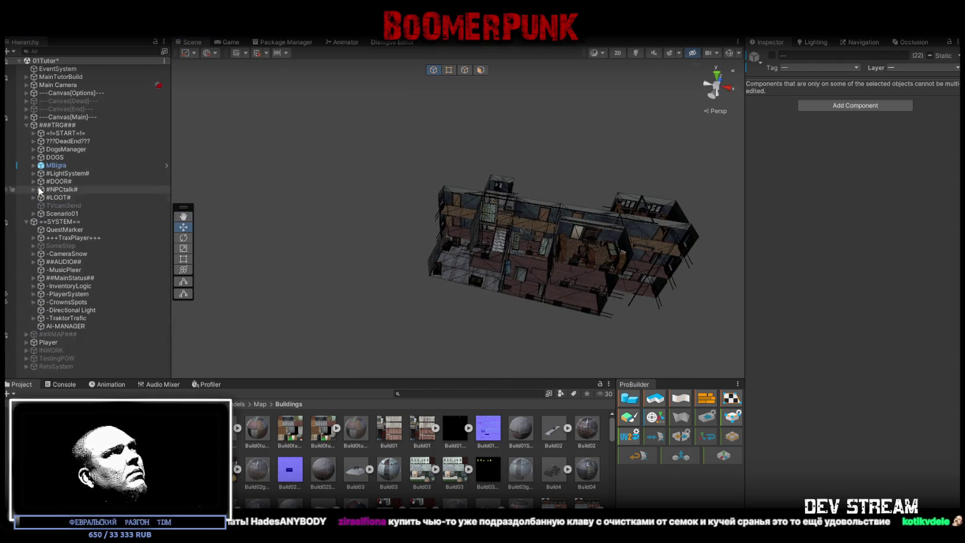
pyautogui.click(27, 125)
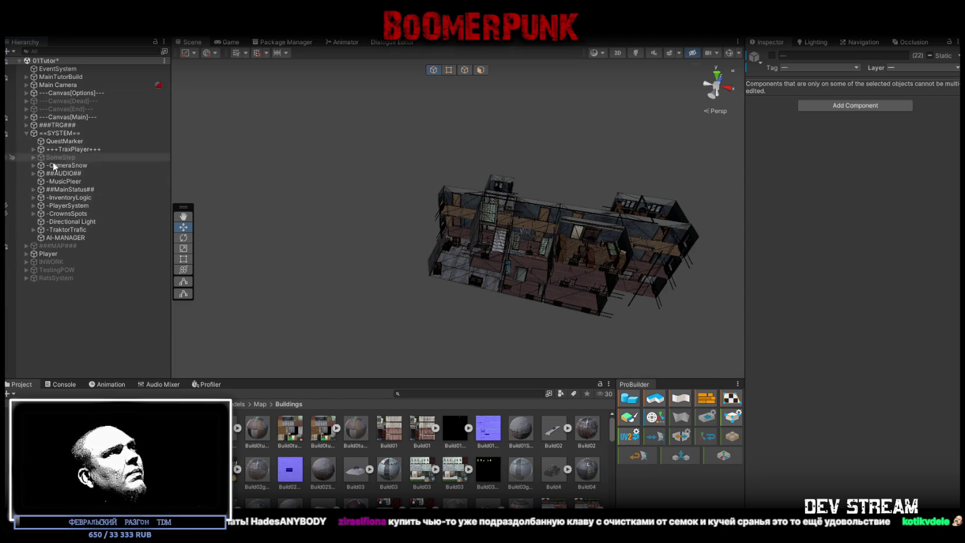
pyautogui.click(48, 253)
# - Move the Player into the building's office room beside the table, at X 6.653, Y 54.082, Z 5.763
pyautogui.press('f')
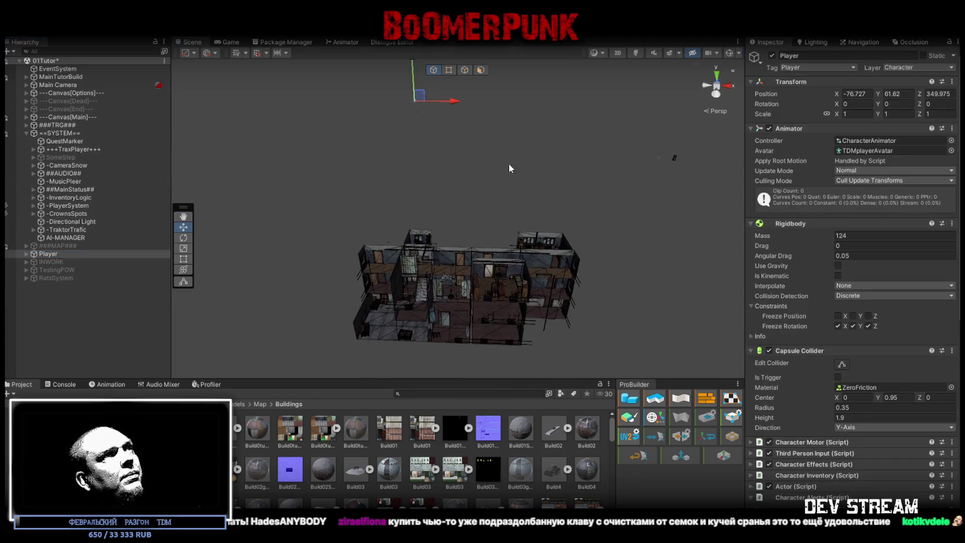
pyautogui.moveTo(417, 103); pyautogui.dragTo(568, 250)
pyautogui.scroll(10, 569, 250)
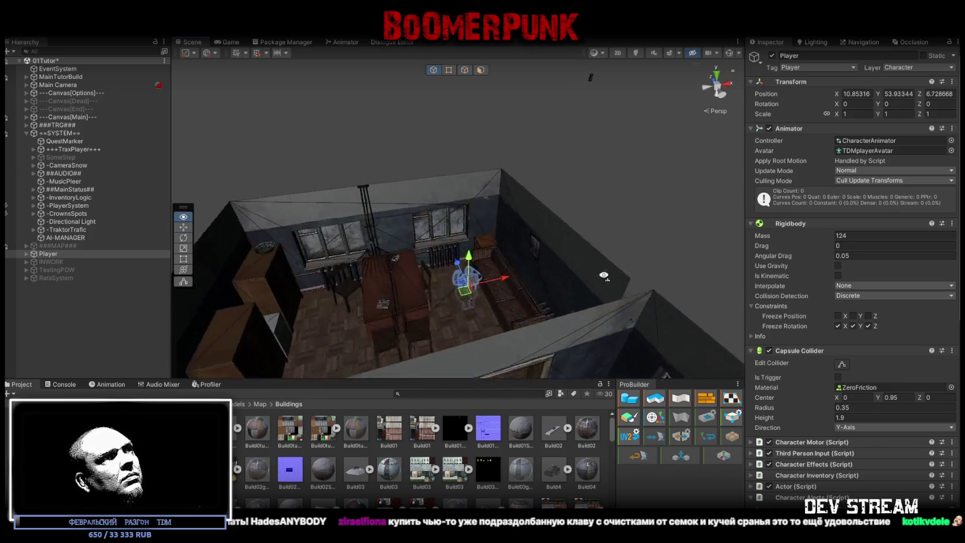
pyautogui.moveTo(568, 286)
pyautogui.mouseDown()
pyautogui.moveTo(545, 261)
pyautogui.moveTo(563, 248)
pyautogui.moveTo(371, 277)
pyautogui.moveTo(380, 271)
pyautogui.mouseUp()
pyautogui.moveTo(452, 300)
pyautogui.mouseDown()
pyautogui.moveTo(407, 297)
pyautogui.moveTo(410, 191)
pyautogui.mouseUp()
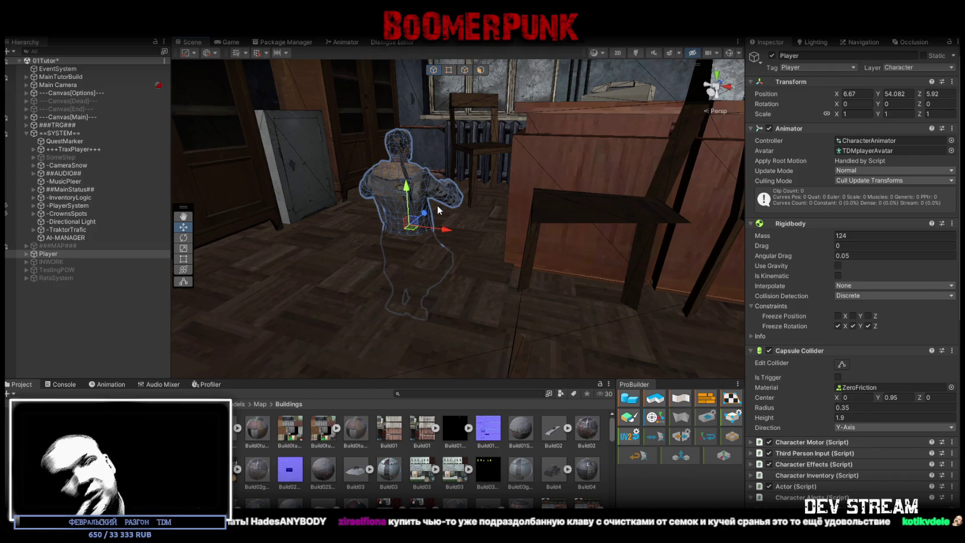
pyautogui.moveTo(503, 139)
pyautogui.mouseDown()
pyautogui.moveTo(400, 212)
pyautogui.moveTo(250, 199)
pyautogui.moveTo(339, 212)
pyautogui.moveTo(348, 204)
pyautogui.mouseUp()
pyautogui.press('f')
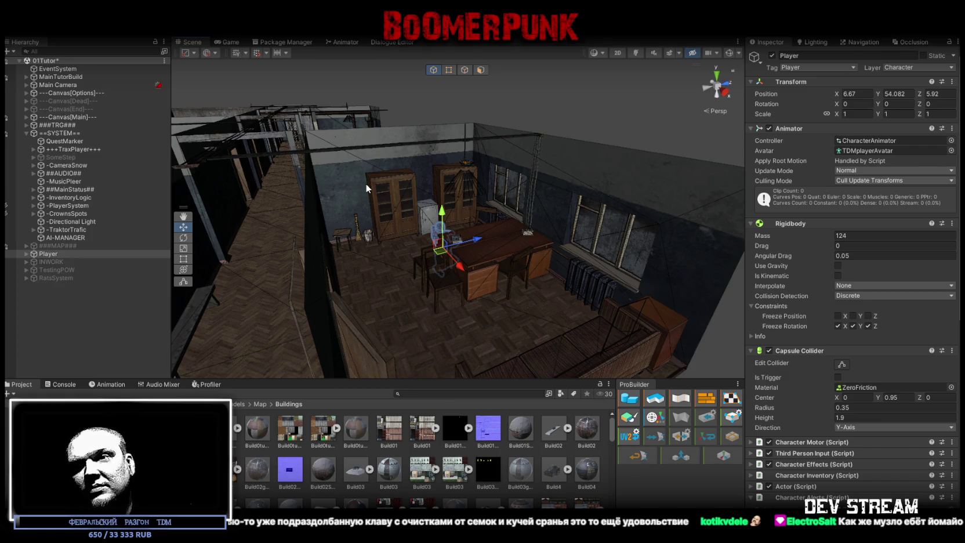
pyautogui.moveTo(365, 187)
pyautogui.mouseDown()
pyautogui.moveTo(469, 254)
pyautogui.moveTo(441, 308)
pyautogui.moveTo(418, 297)
pyautogui.mouseUp()
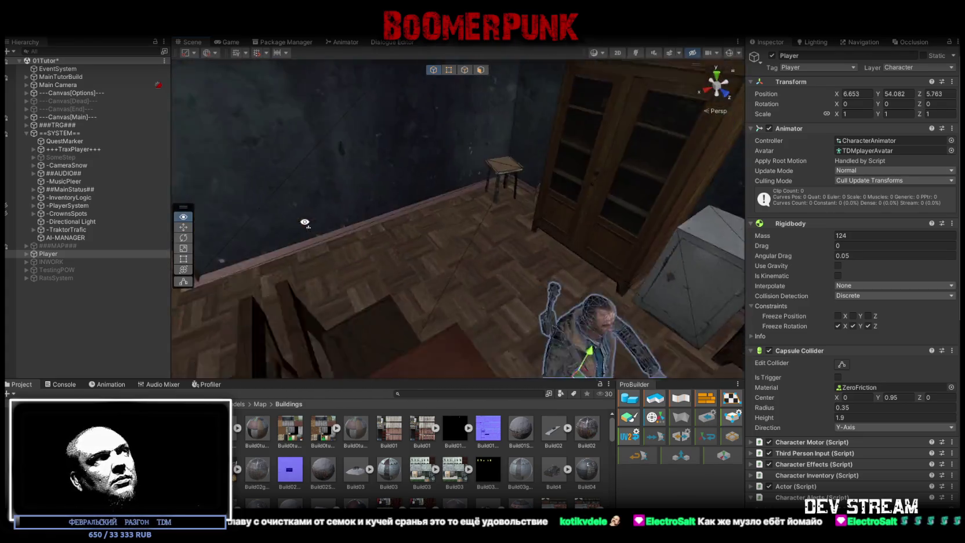
pyautogui.scroll(-5, 452, 243)
pyautogui.moveTo(452, 243)
pyautogui.mouseDown()
pyautogui.moveTo(485, 212)
pyautogui.moveTo(462, 173)
pyautogui.moveTo(472, 181)
pyautogui.mouseUp()
pyautogui.scroll(5, 473, 192)
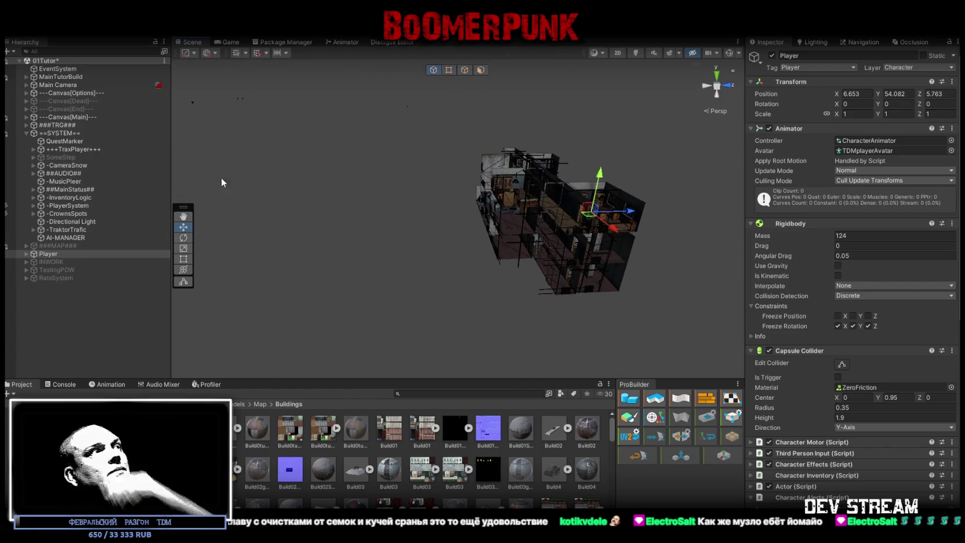
# - Move MainTutorBuild below ###MAP### in the Hierarchy
pyautogui.click(26, 133)
pyautogui.press('q')
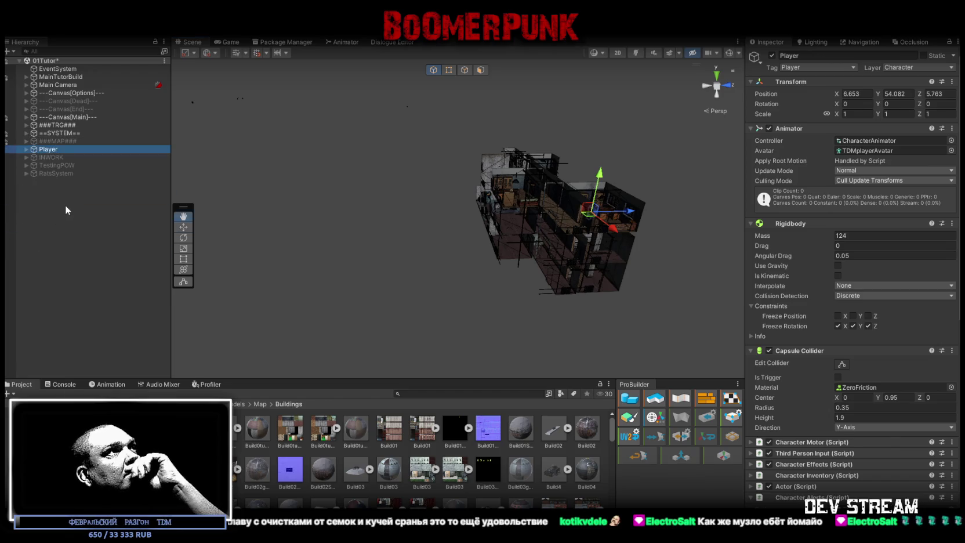
pyautogui.rightClick(66, 205)
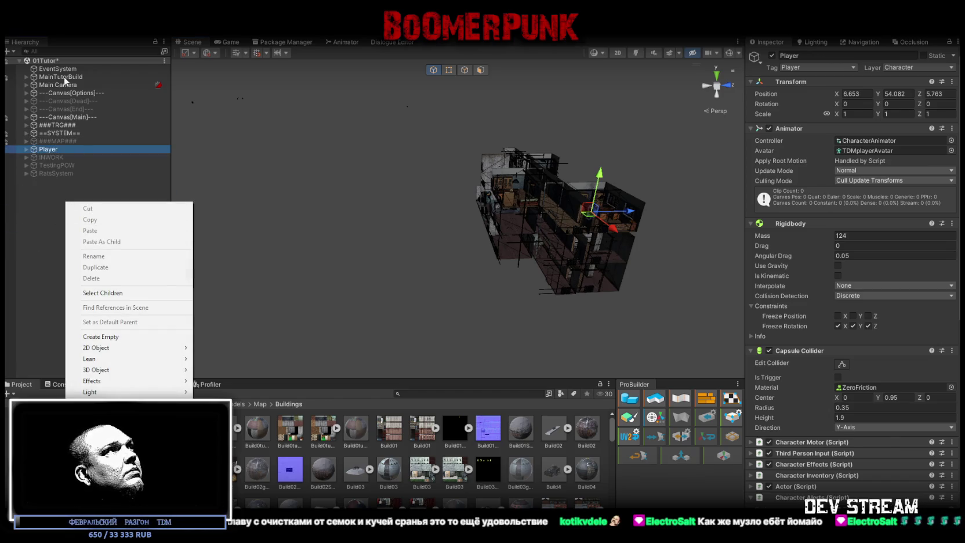
pyautogui.click(66, 80)
pyautogui.moveTo(66, 80)
pyautogui.mouseDown()
pyautogui.moveTo(65, 123)
pyautogui.moveTo(49, 144)
pyautogui.mouseUp()
# - Create an empty object and set its position to 0, 0, 0
pyautogui.rightClick(59, 193)
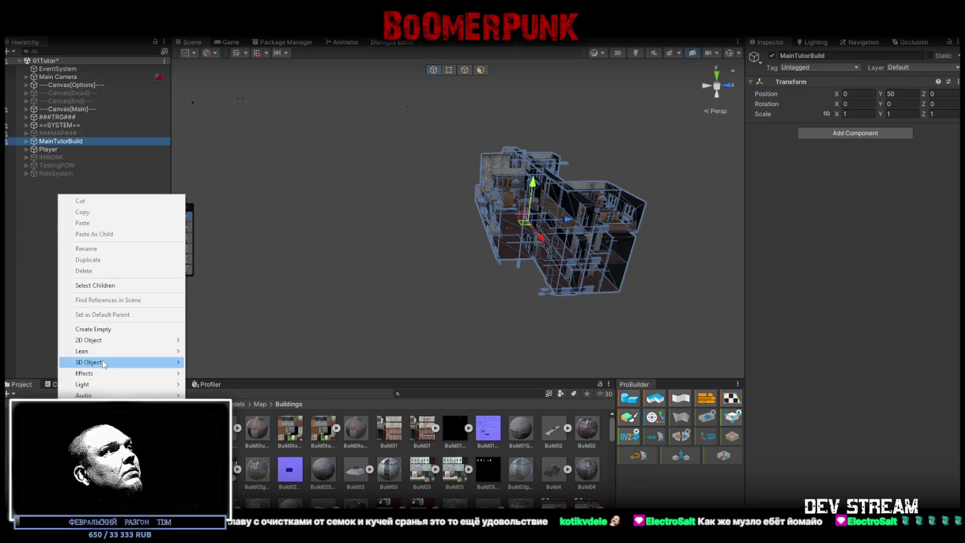
pyautogui.click(93, 328)
pyautogui.click(866, 95)
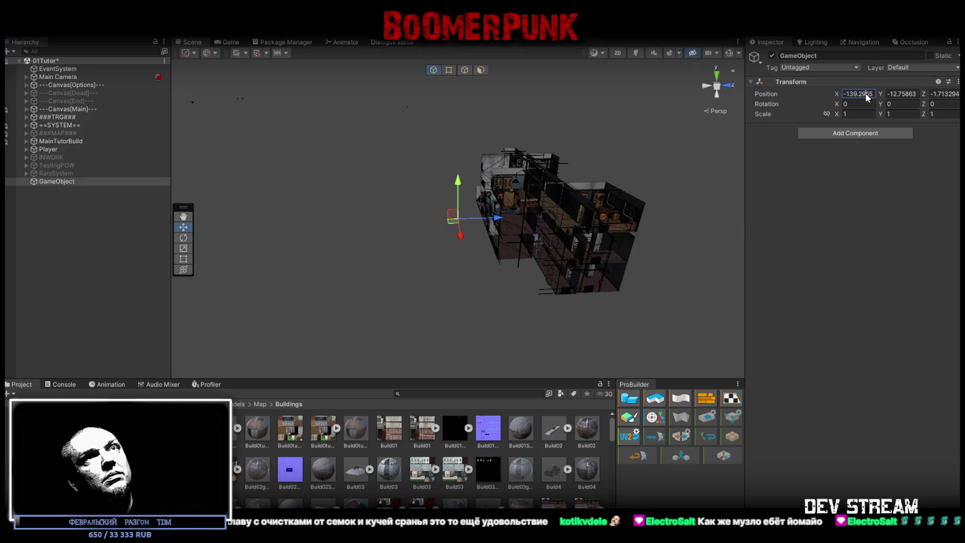
pyautogui.write('0')
pyautogui.click(902, 93)
pyautogui.write('0')
pyautogui.click(940, 94)
pyautogui.write('0')
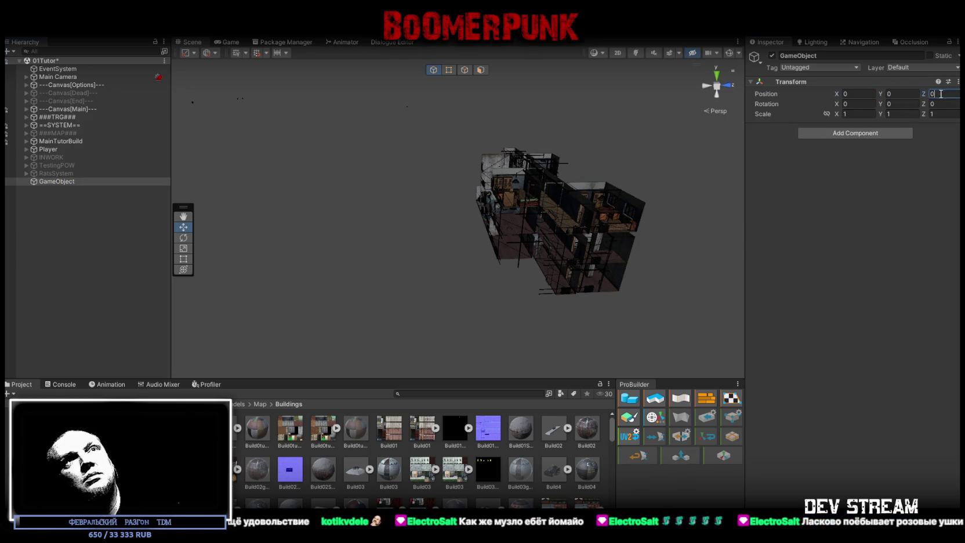
# - Rename the new empty object to ###TutorMap###
pyautogui.click(65, 182)
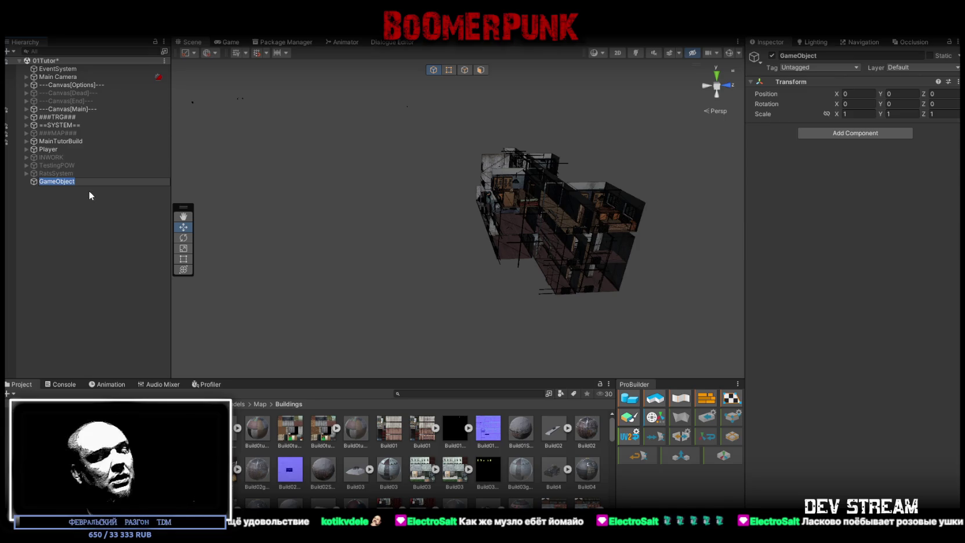
pyautogui.write('Tut')
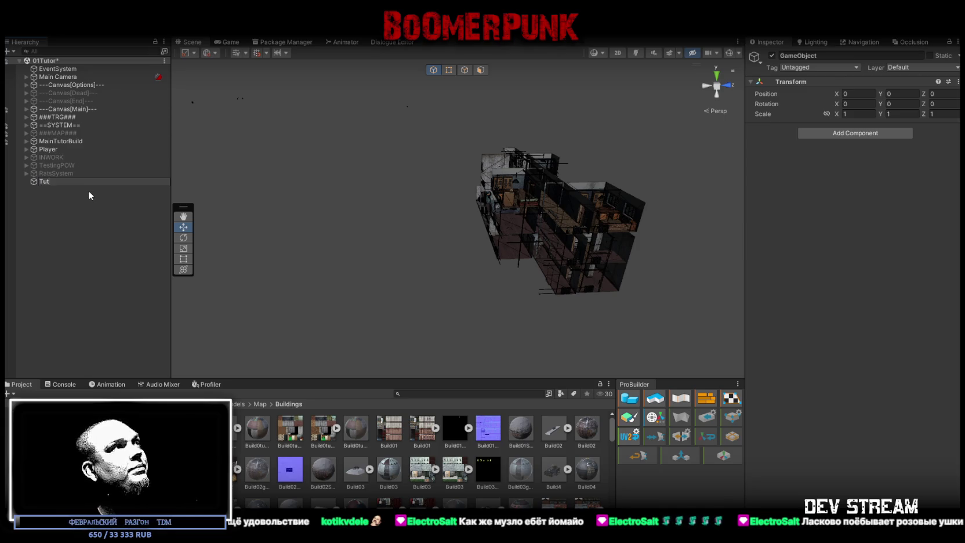
pyautogui.press('BackSpace')
pyautogui.press('BackSpace')
pyautogui.press('BackSpace')
pyautogui.write('###')
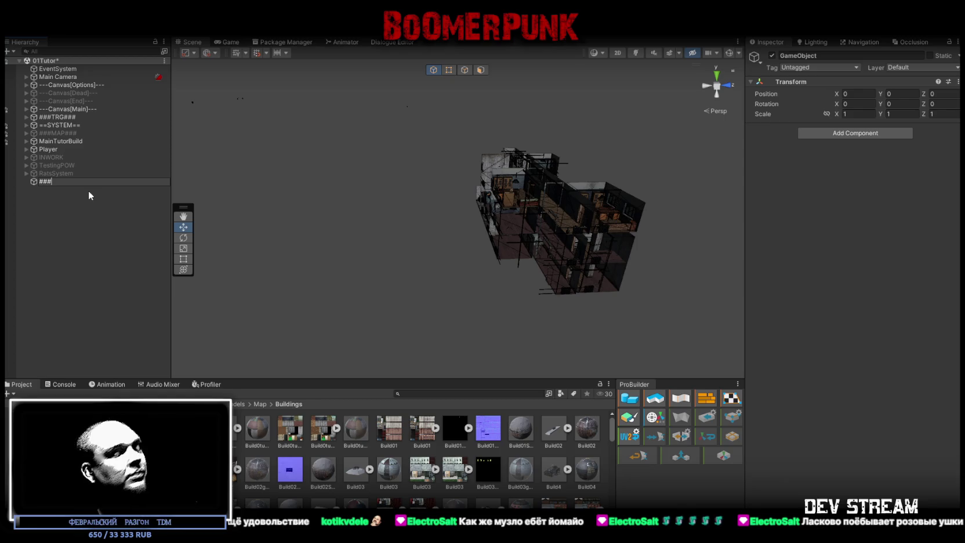
pyautogui.write('Tutor')
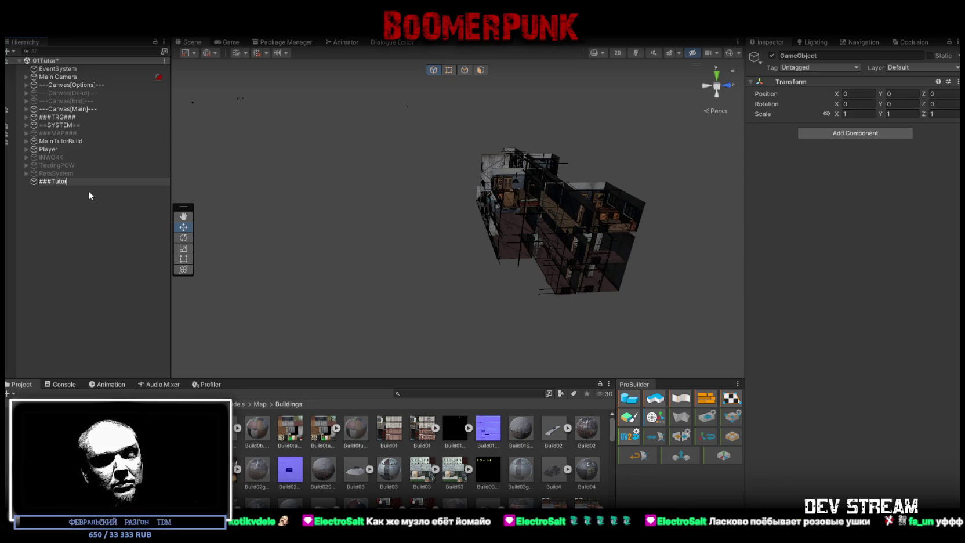
pyautogui.write('Map###')
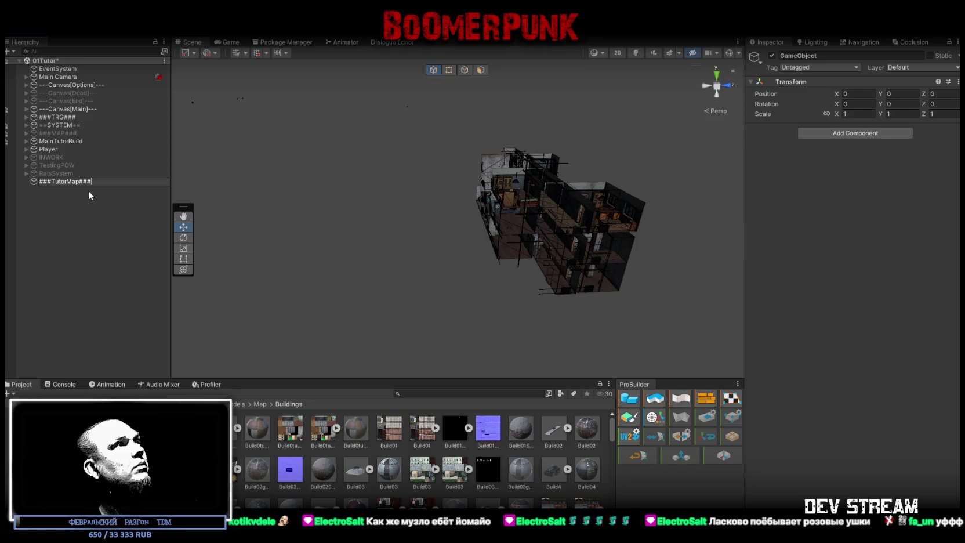
pyautogui.click(88, 190)
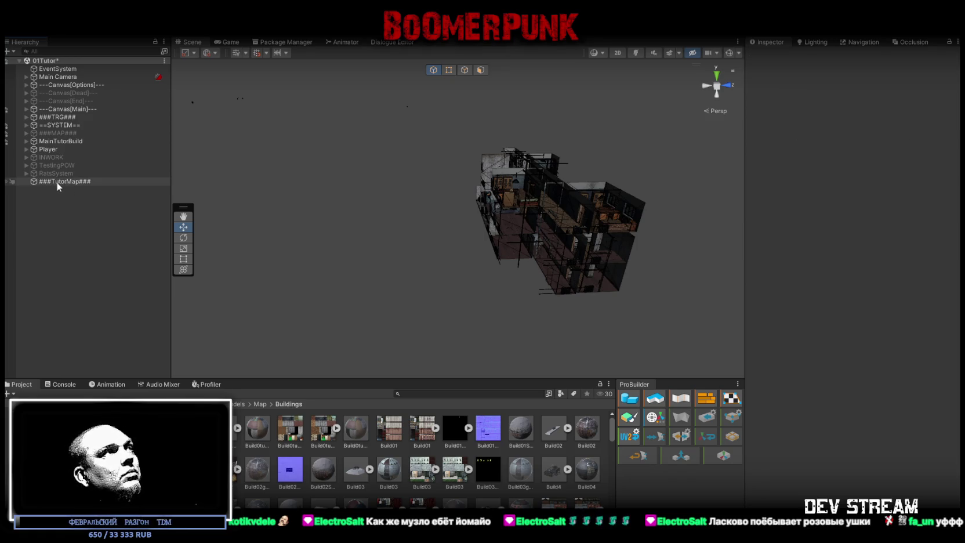
pyautogui.click(57, 182)
pyautogui.rightClick(55, 181)
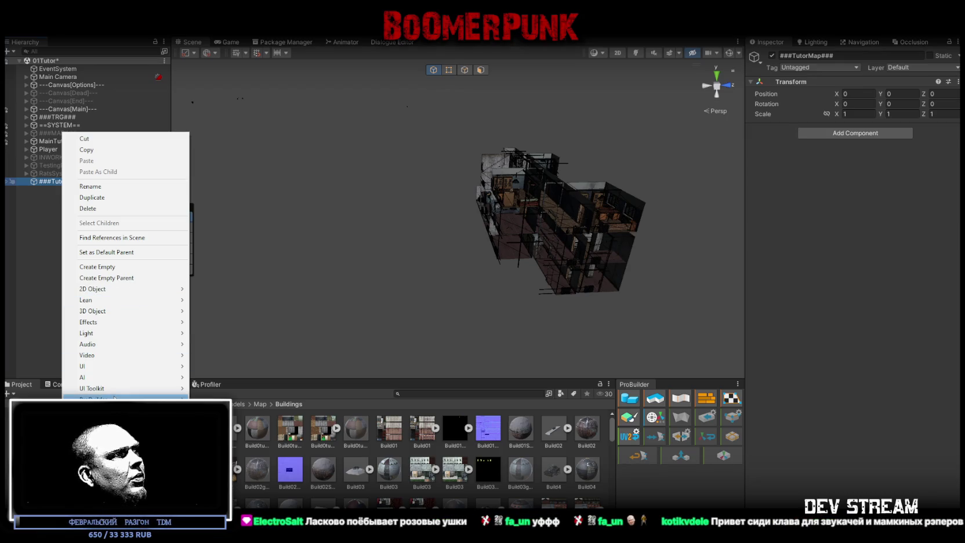
# - Create a ProBuilder cube named TutorSnow under ###TutorMap### at position 0, 0, 0
pyautogui.moveTo(114, 397)
pyautogui.click(211, 399)
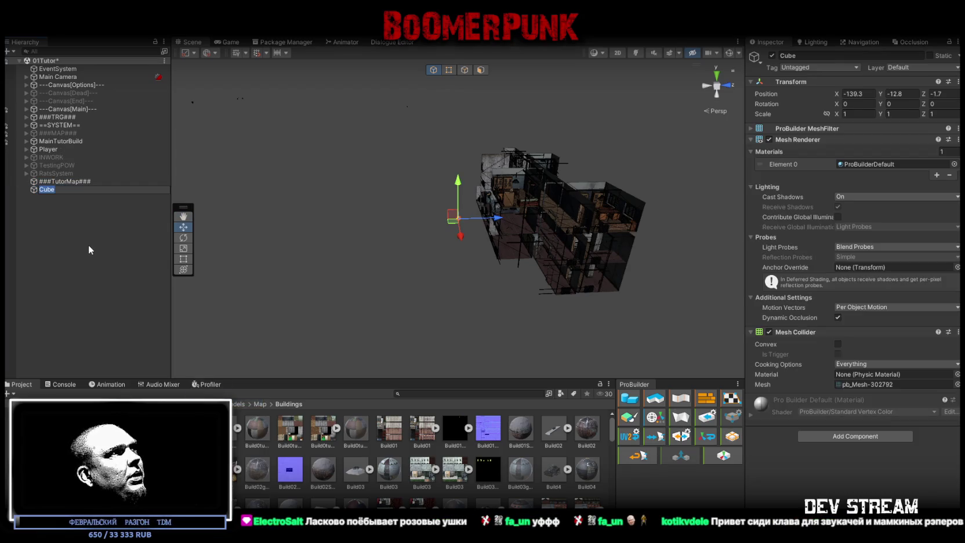
pyautogui.moveTo(47, 188); pyautogui.dragTo(61, 181)
pyautogui.click(65, 189)
pyautogui.write('TutorShow')
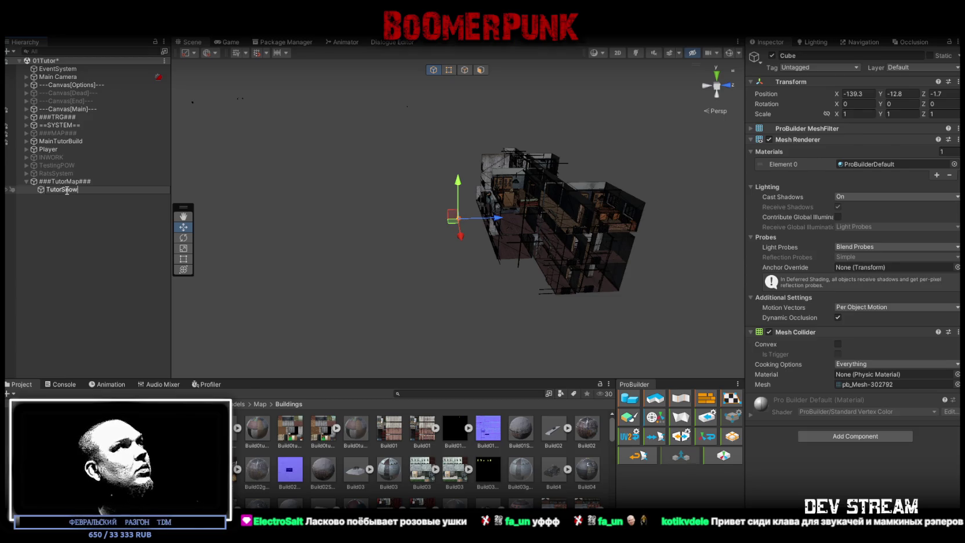
pyautogui.press('Return')
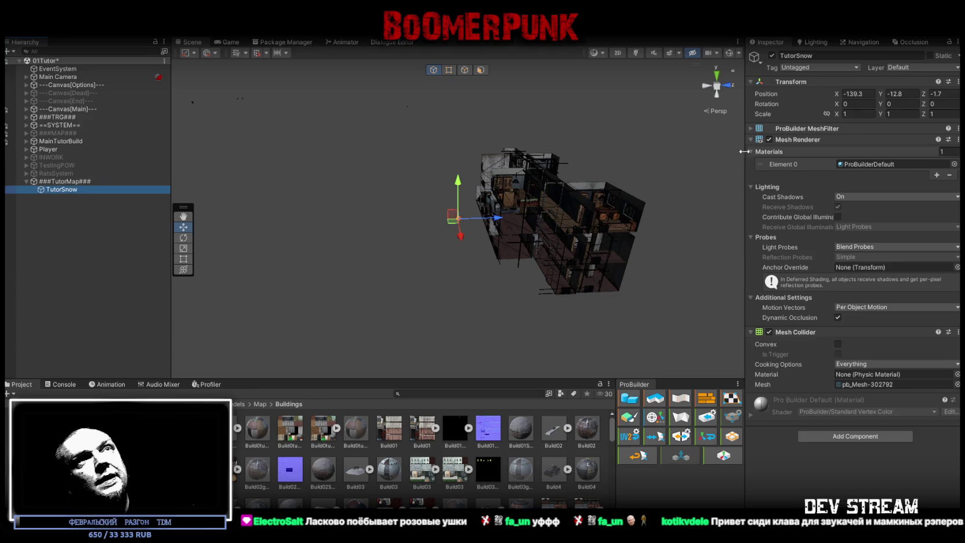
pyautogui.click(859, 94)
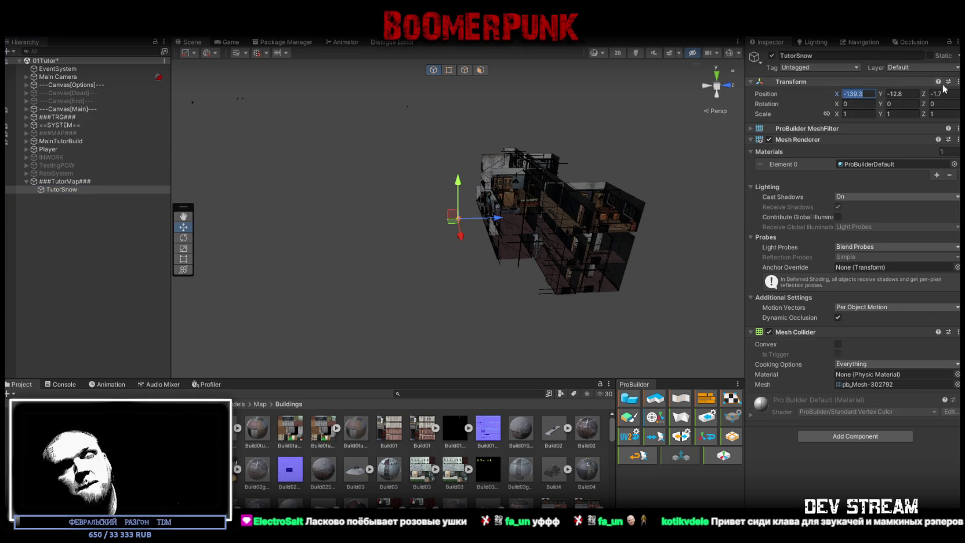
pyautogui.write('0')
pyautogui.press('Tab')
pyautogui.write('0')
pyautogui.press('Tab')
pyautogui.write('0')
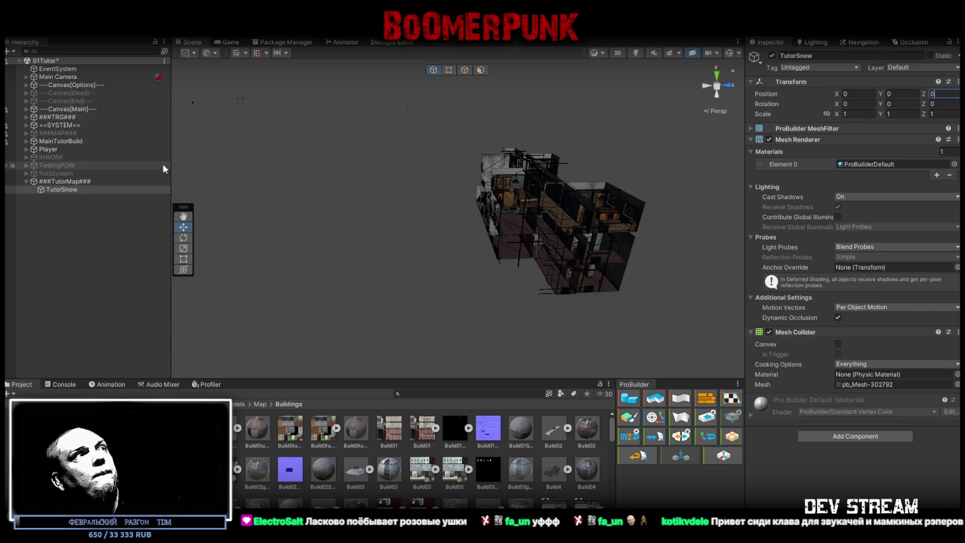
# - In face mode, pick the base's third-floor mesh and unhide MilitiaBase_Outside's outer walls
pyautogui.click(480, 70)
pyautogui.scroll(2, 600, 254)
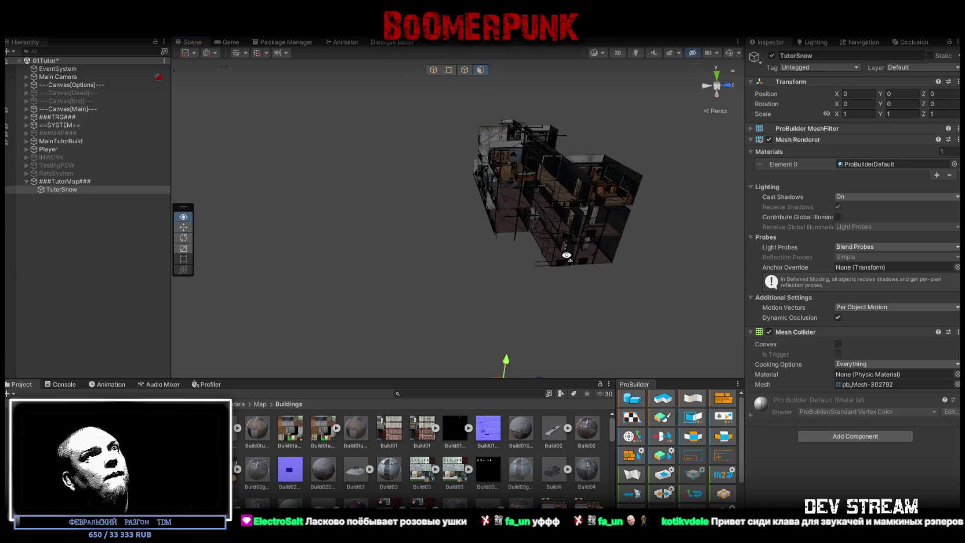
pyautogui.moveTo(475, 292)
pyautogui.mouseDown()
pyautogui.moveTo(441, 152)
pyautogui.moveTo(440, 167)
pyautogui.moveTo(292, 150)
pyautogui.mouseUp()
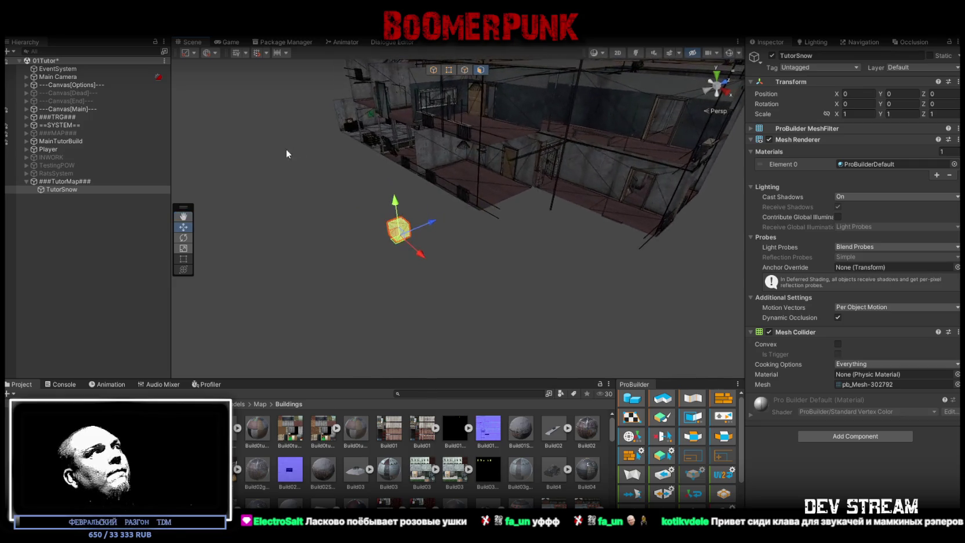
pyautogui.click(500, 184)
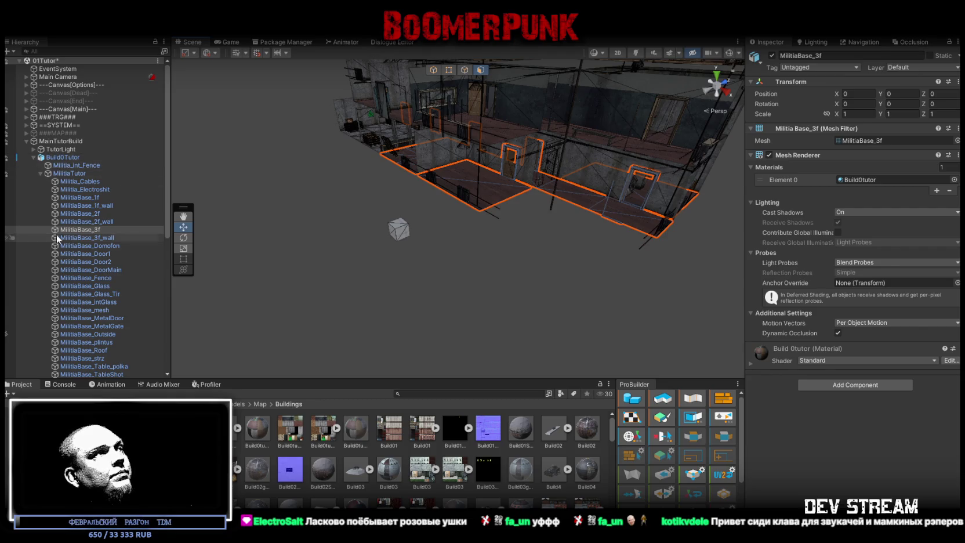
pyautogui.scroll(-2, 56, 238)
pyautogui.click(7, 304)
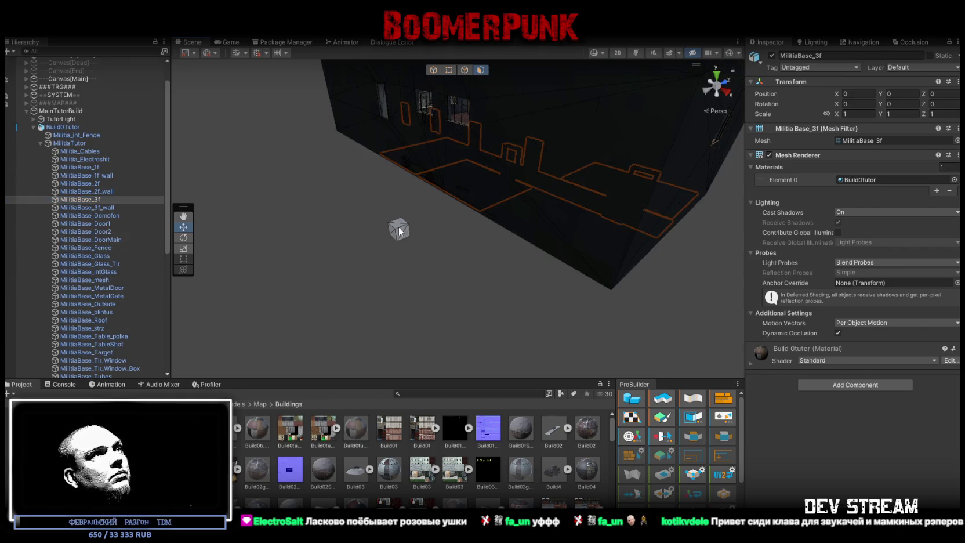
# - Select the TutorSnow quad and bring it into close view beside the building wall
pyautogui.click(398, 231)
pyautogui.moveTo(398, 231)
pyautogui.mouseDown()
pyautogui.moveTo(355, 189)
pyautogui.moveTo(510, 179)
pyautogui.moveTo(642, 194)
pyautogui.moveTo(512, 289)
pyautogui.moveTo(500, 222)
pyautogui.moveTo(531, 133)
pyautogui.moveTo(521, 149)
pyautogui.moveTo(581, 144)
pyautogui.moveTo(571, 102)
pyautogui.moveTo(472, 351)
pyautogui.mouseUp()
pyautogui.click(473, 351)
pyautogui.click(533, 328)
pyautogui.moveTo(534, 327)
pyautogui.mouseDown()
pyautogui.moveTo(377, 235)
pyautogui.moveTo(414, 231)
pyautogui.mouseUp()
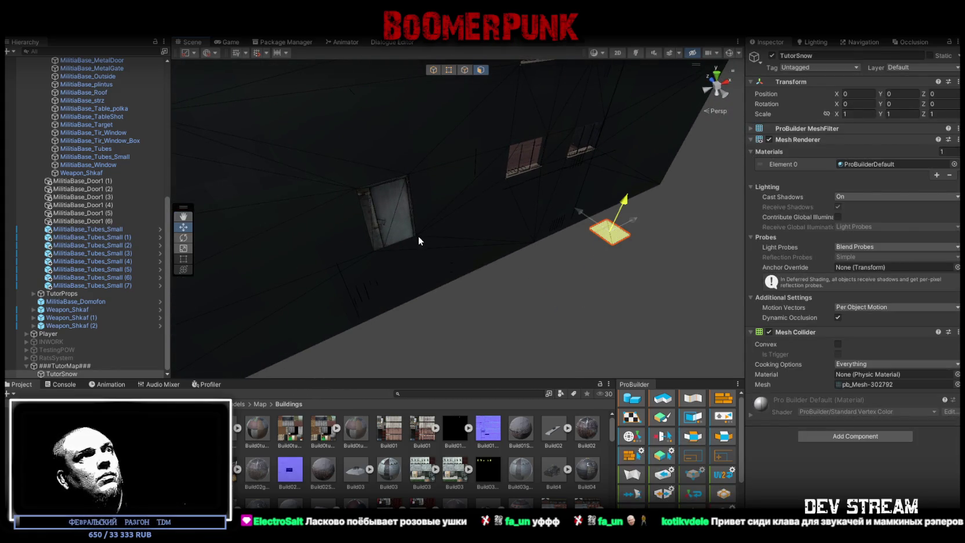
# - Extrude the TutorSnow quad's edge into a long flat strip along the building wall and review it
pyautogui.click(465, 69)
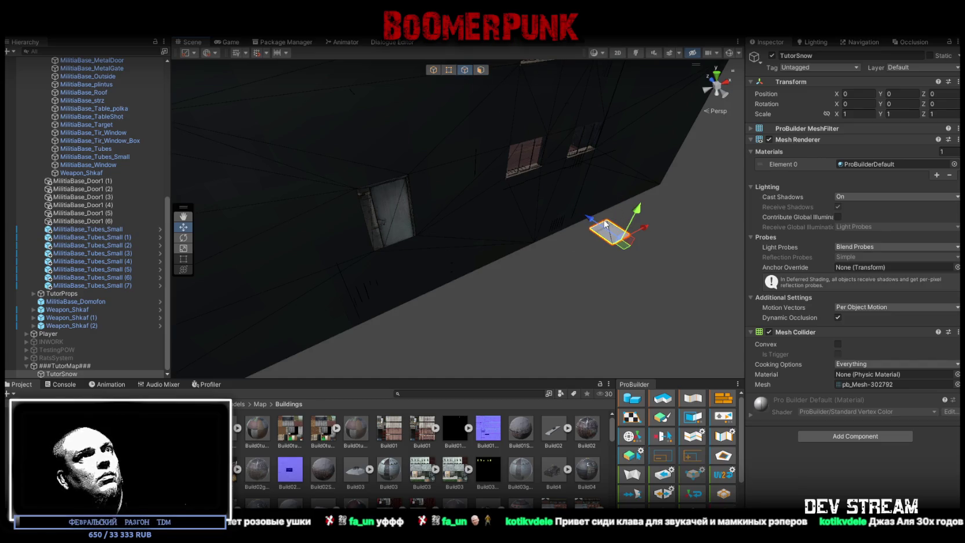
pyautogui.moveTo(587, 215); pyautogui.dragTo(586, 199)
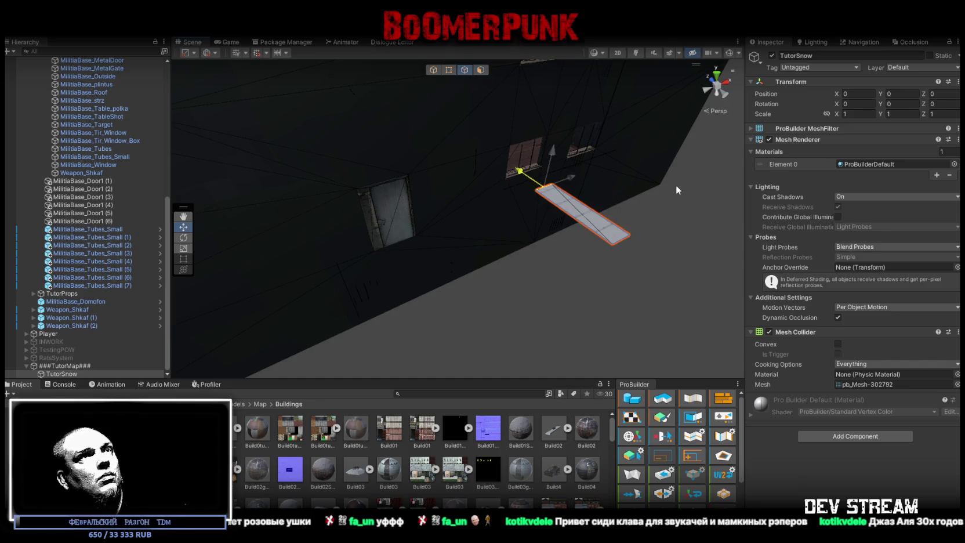
pyautogui.click(557, 212)
pyautogui.moveTo(563, 213)
pyautogui.mouseDown()
pyautogui.moveTo(528, 213)
pyautogui.moveTo(603, 223)
pyautogui.mouseUp()
pyautogui.press('f')
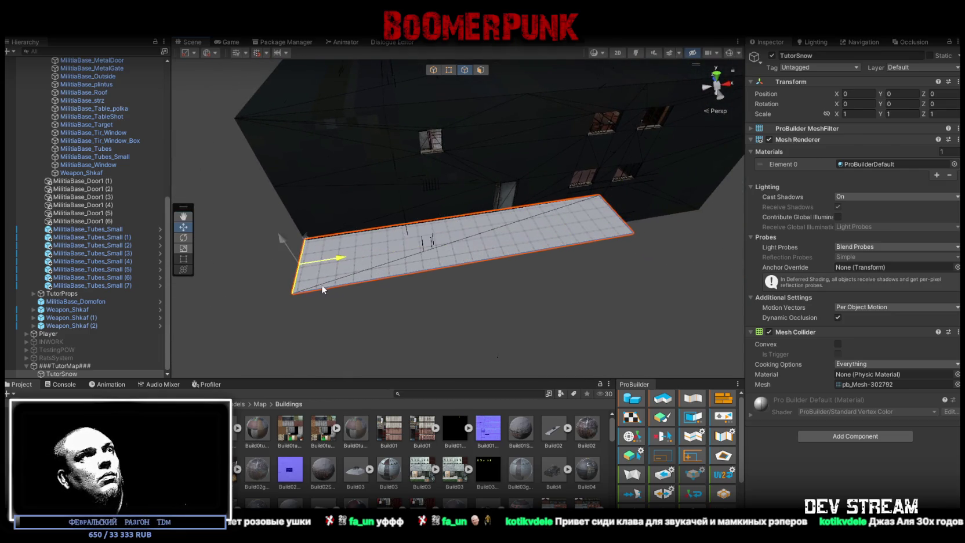
pyautogui.moveTo(632, 200)
pyautogui.mouseDown()
pyautogui.moveTo(617, 217)
pyautogui.moveTo(533, 213)
pyautogui.moveTo(681, 244)
pyautogui.moveTo(609, 252)
pyautogui.moveTo(487, 215)
pyautogui.mouseUp()
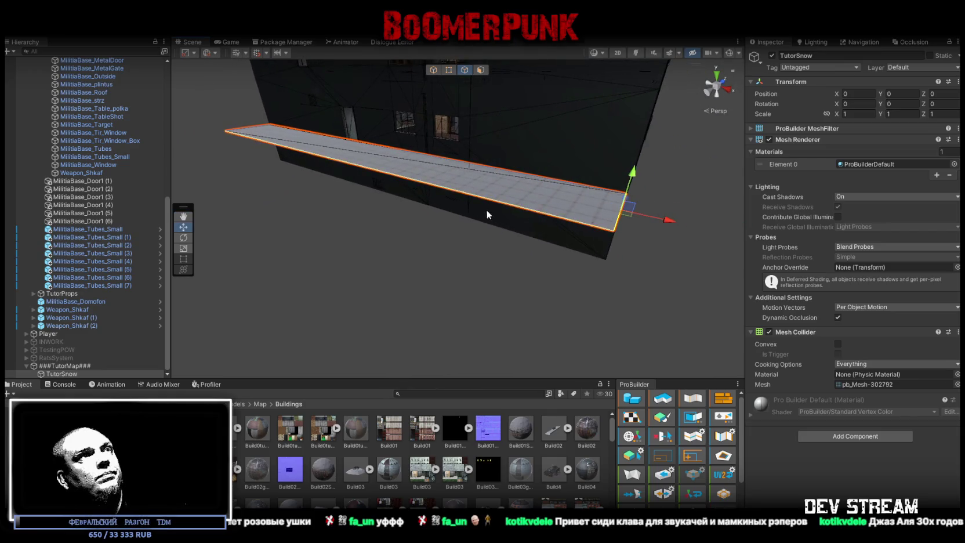
pyautogui.press('f')
pyautogui.moveTo(482, 232)
pyautogui.mouseDown()
pyautogui.moveTo(454, 190)
pyautogui.moveTo(442, 191)
pyautogui.mouseUp()
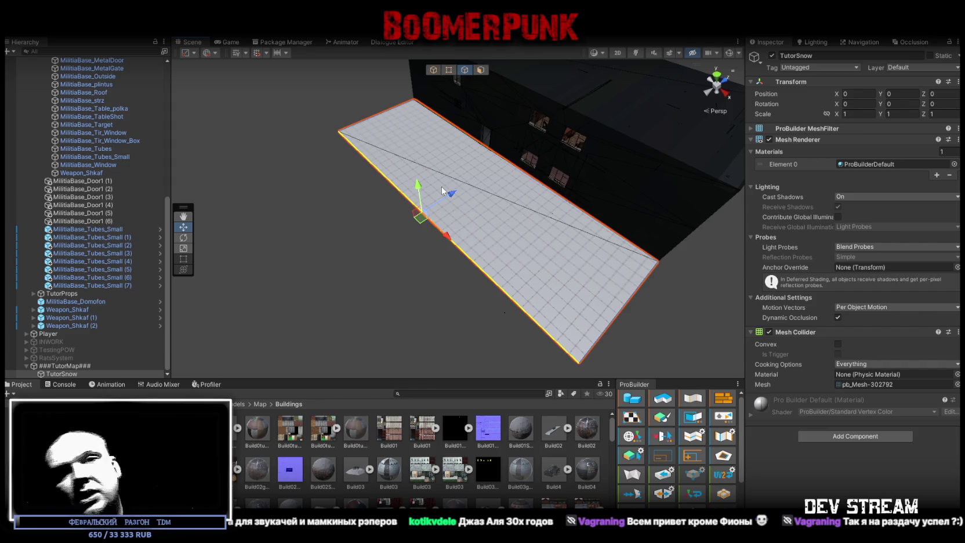
pyautogui.moveTo(573, 149)
pyautogui.mouseDown()
pyautogui.moveTo(537, 149)
pyautogui.moveTo(497, 176)
pyautogui.mouseUp()
pyautogui.moveTo(390, 229)
pyautogui.mouseDown()
pyautogui.moveTo(501, 237)
pyautogui.moveTo(538, 279)
pyautogui.moveTo(666, 313)
pyautogui.moveTo(545, 242)
pyautogui.moveTo(485, 243)
pyautogui.moveTo(432, 203)
pyautogui.moveTo(443, 215)
pyautogui.moveTo(470, 212)
pyautogui.moveTo(506, 167)
pyautogui.moveTo(571, 165)
pyautogui.moveTo(516, 157)
pyautogui.moveTo(472, 246)
pyautogui.moveTo(571, 265)
pyautogui.moveTo(519, 262)
pyautogui.moveTo(596, 152)
pyautogui.moveTo(491, 124)
pyautogui.moveTo(439, 133)
pyautogui.moveTo(377, 123)
pyautogui.moveTo(290, 196)
pyautogui.moveTo(407, 206)
pyautogui.moveTo(554, 185)
pyautogui.moveTo(607, 163)
pyautogui.moveTo(519, 113)
pyautogui.moveTo(534, 108)
pyautogui.moveTo(302, 69)
pyautogui.moveTo(479, 227)
pyautogui.moveTo(528, 222)
pyautogui.moveTo(457, 160)
pyautogui.moveTo(446, 209)
pyautogui.moveTo(468, 228)
pyautogui.mouseUp()
pyautogui.click(468, 228)
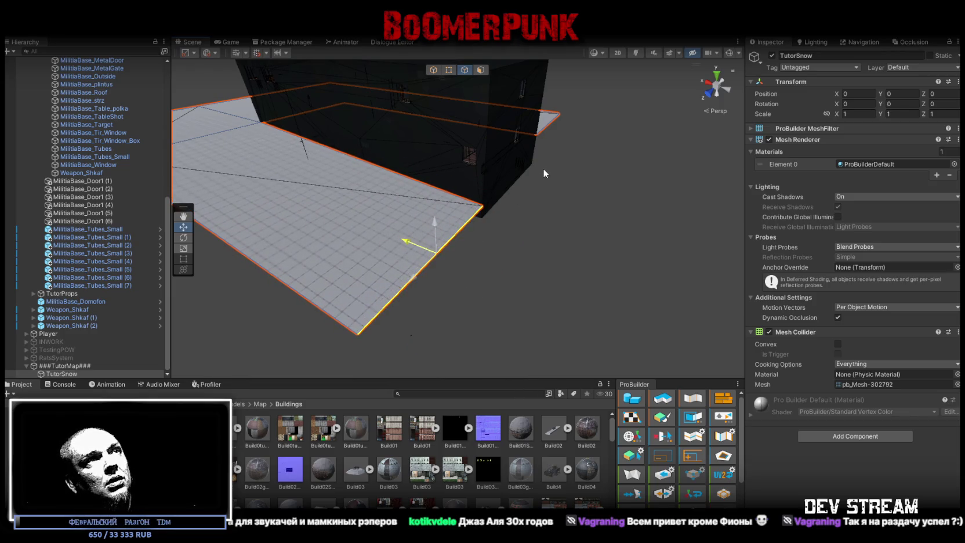
# - Extrude the near edge into a new face extending the snow plane around the building's corner
pyautogui.hotkey('ctrl', 'z')
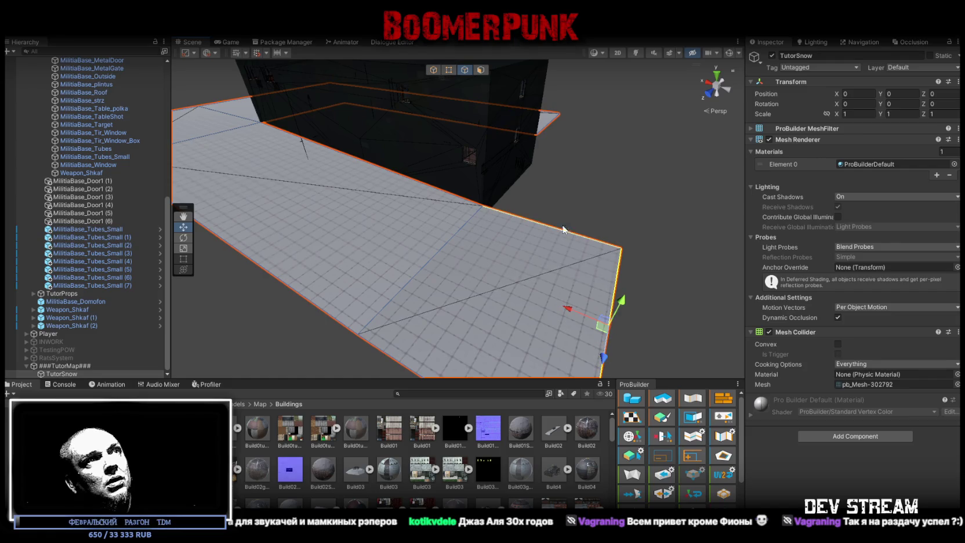
pyautogui.moveTo(631, 202); pyautogui.dragTo(417, 220)
pyautogui.moveTo(296, 236); pyautogui.dragTo(504, 240)
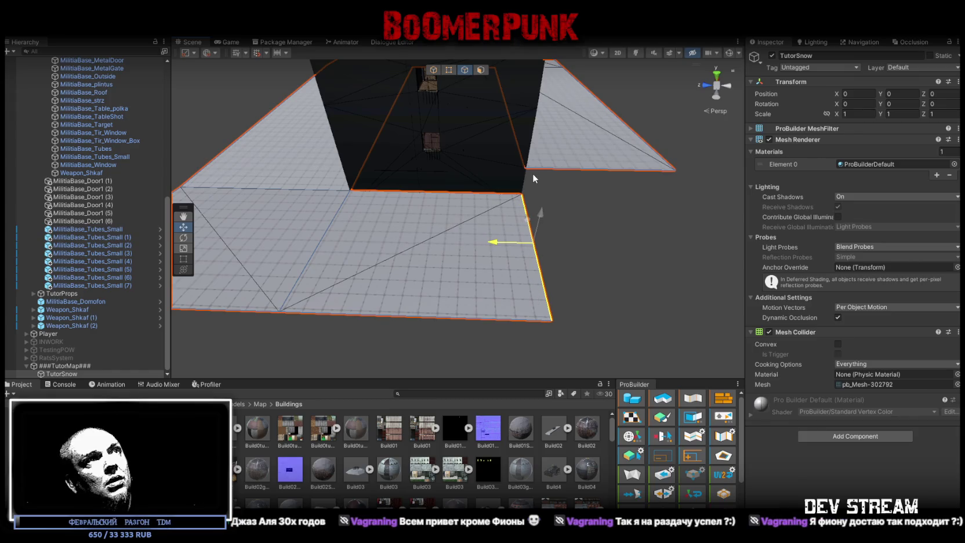
pyautogui.moveTo(537, 178)
pyautogui.mouseDown()
pyautogui.moveTo(436, 225)
pyautogui.moveTo(436, 181)
pyautogui.moveTo(458, 194)
pyautogui.moveTo(517, 190)
pyautogui.moveTo(516, 251)
pyautogui.moveTo(404, 246)
pyautogui.moveTo(524, 230)
pyautogui.moveTo(464, 116)
pyautogui.mouseUp()
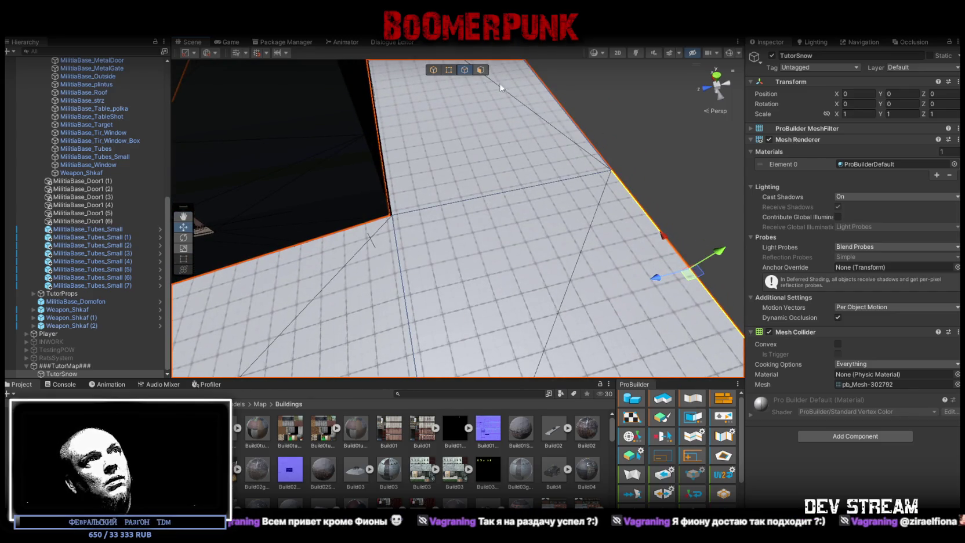
# - In vertex mode, select the corner vertex on the ground mesh's right edge
pyautogui.click(452, 71)
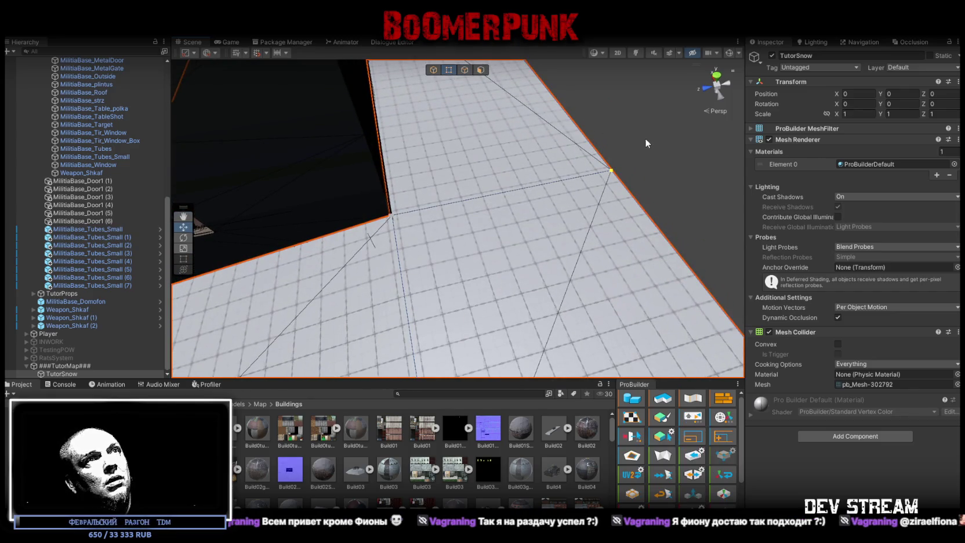
pyautogui.moveTo(599, 213); pyautogui.dragTo(687, 250)
pyautogui.click(662, 247)
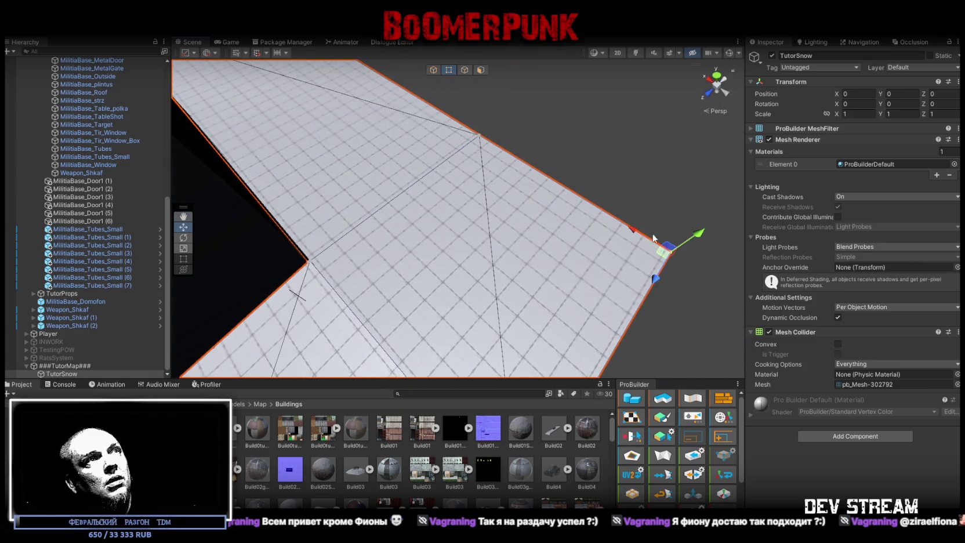
pyautogui.click(480, 137)
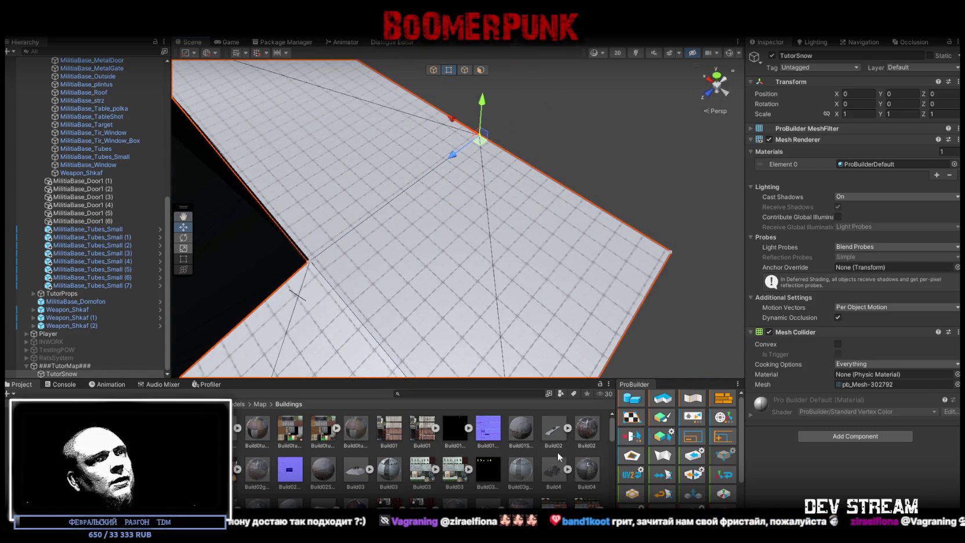
pyautogui.scroll(-1, 676, 447)
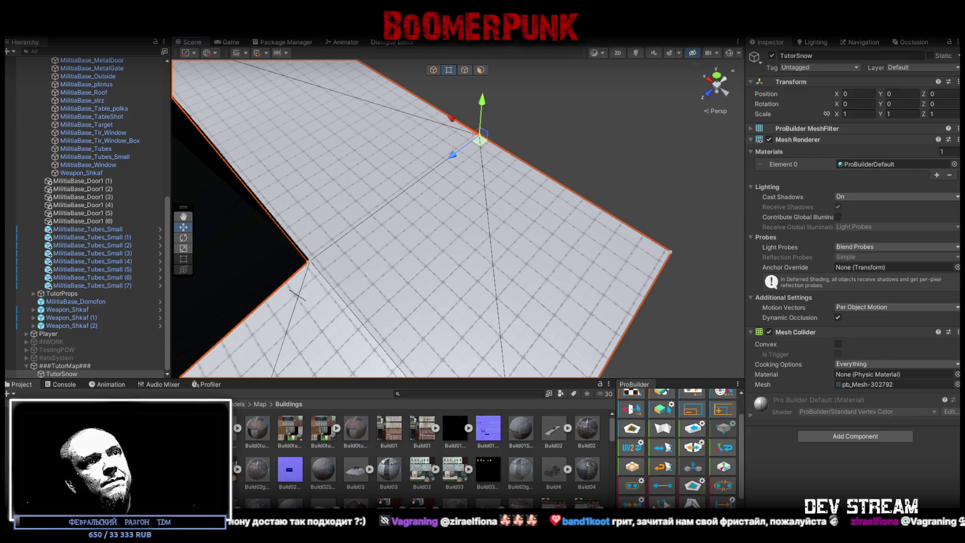
pyautogui.moveTo(406, 186)
pyautogui.mouseDown()
pyautogui.moveTo(448, 192)
pyautogui.moveTo(408, 303)
pyautogui.mouseUp()
pyautogui.click(423, 167)
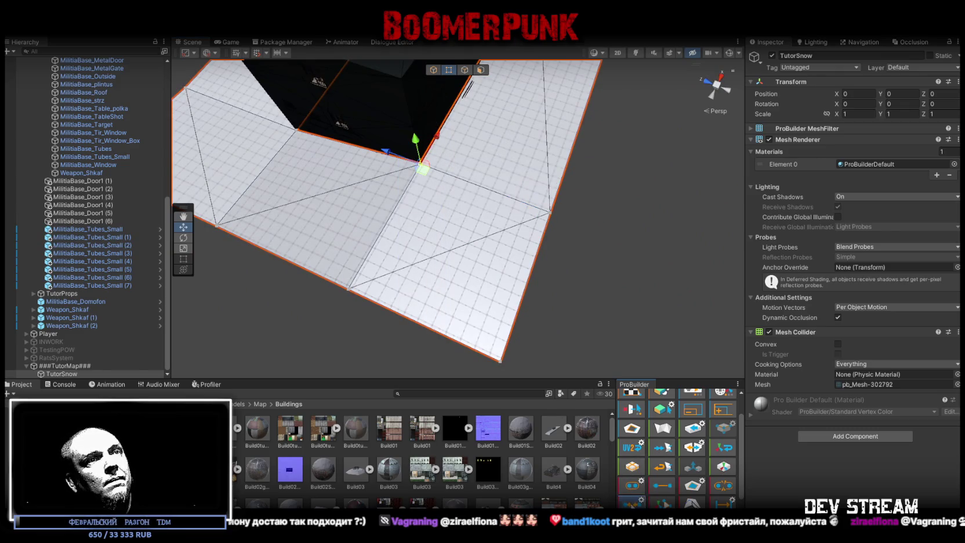
pyautogui.moveTo(453, 271)
pyautogui.mouseDown()
pyautogui.moveTo(530, 273)
pyautogui.moveTo(518, 158)
pyautogui.mouseUp()
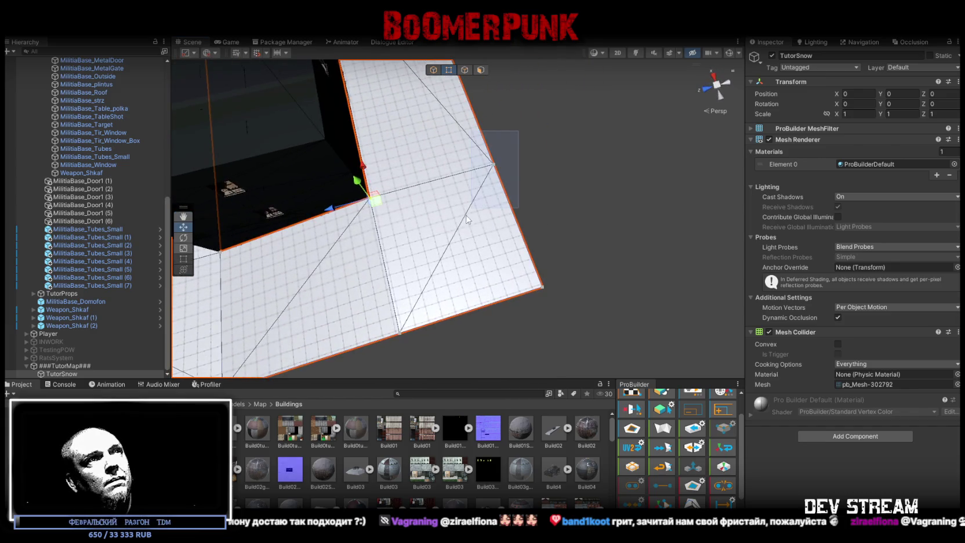
pyautogui.click(490, 168)
# - Slide that vertex along the edge and snap it onto the lower face's corner to close the gap
pyautogui.click(723, 485)
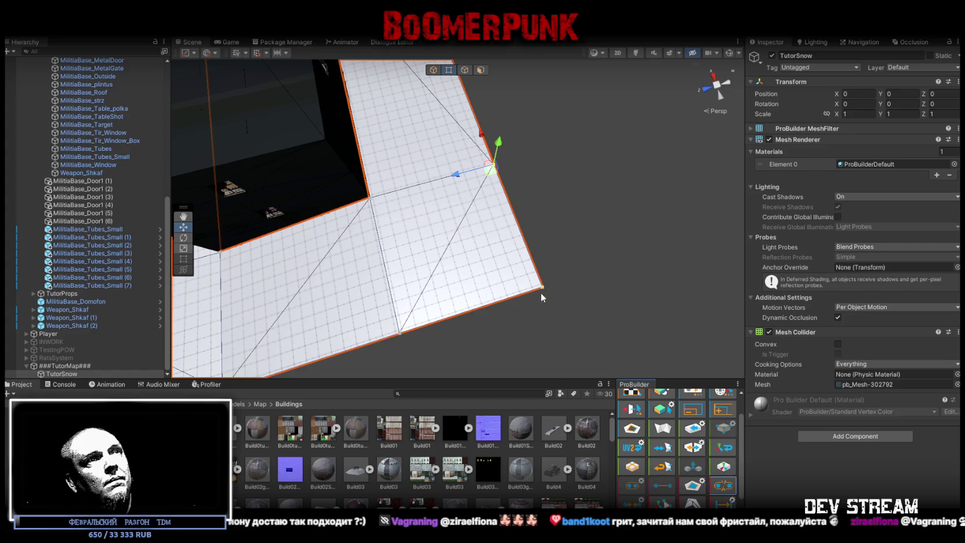
pyautogui.moveTo(479, 140)
pyautogui.mouseDown()
pyautogui.moveTo(491, 168)
pyautogui.moveTo(479, 112)
pyautogui.mouseUp()
pyautogui.moveTo(517, 158)
pyautogui.mouseDown()
pyautogui.moveTo(530, 184)
pyautogui.moveTo(521, 172)
pyautogui.mouseUp()
pyautogui.click(528, 121)
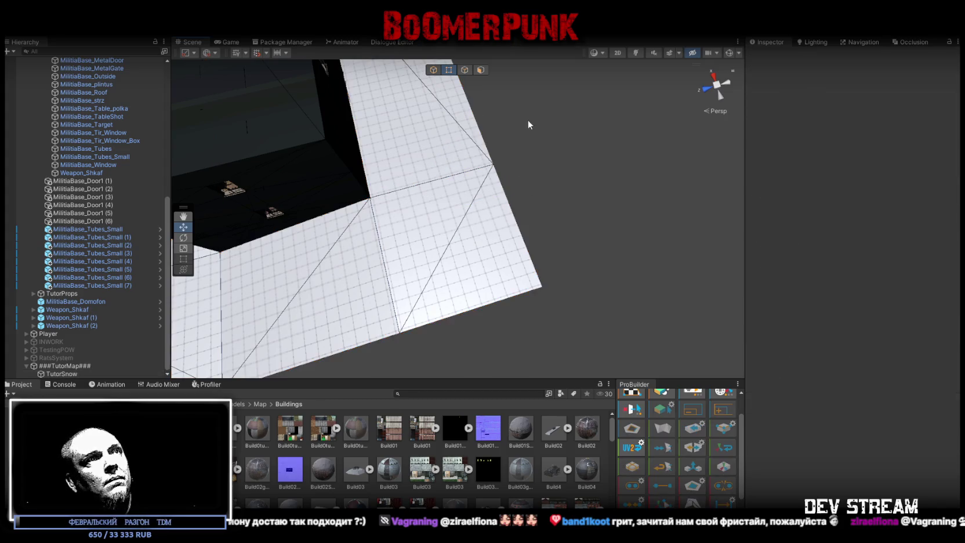
pyautogui.click(543, 286)
pyautogui.click(490, 169)
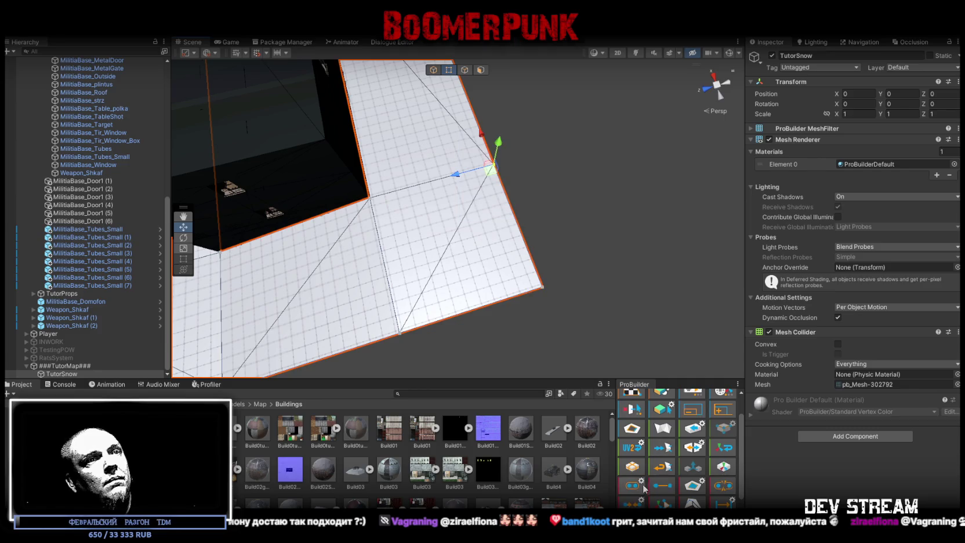
pyautogui.moveTo(504, 197); pyautogui.dragTo(518, 190)
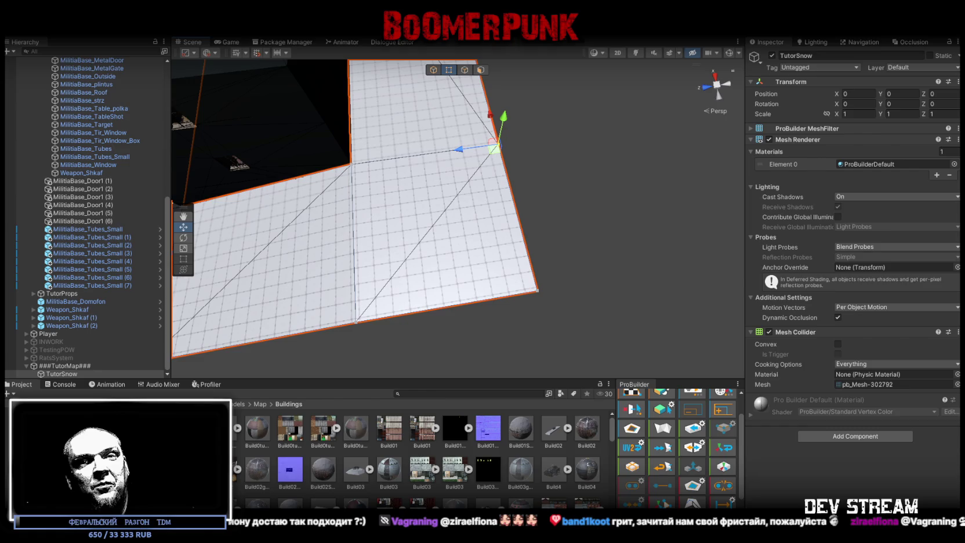
# - Orbit out to view TutorSnow wrapped around the building, then switch to the YouTube video
pyautogui.moveTo(639, 284)
pyautogui.mouseDown()
pyautogui.moveTo(581, 149)
pyautogui.moveTo(529, 185)
pyautogui.moveTo(635, 169)
pyautogui.moveTo(645, 196)
pyautogui.moveTo(629, 191)
pyautogui.mouseUp()
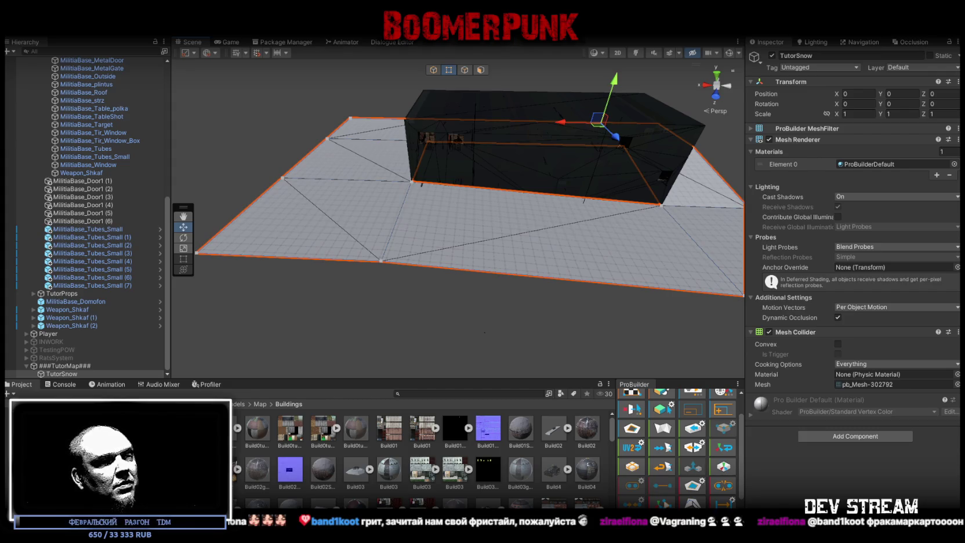
pyautogui.hotkey('alt', 'Tab')
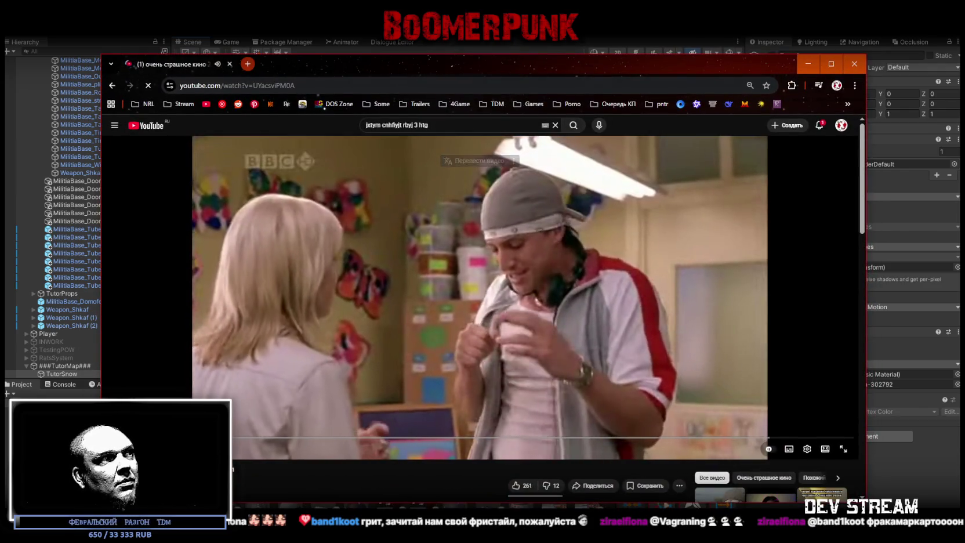
pyautogui.moveTo(753, 437); pyautogui.dragTo(140, 436)
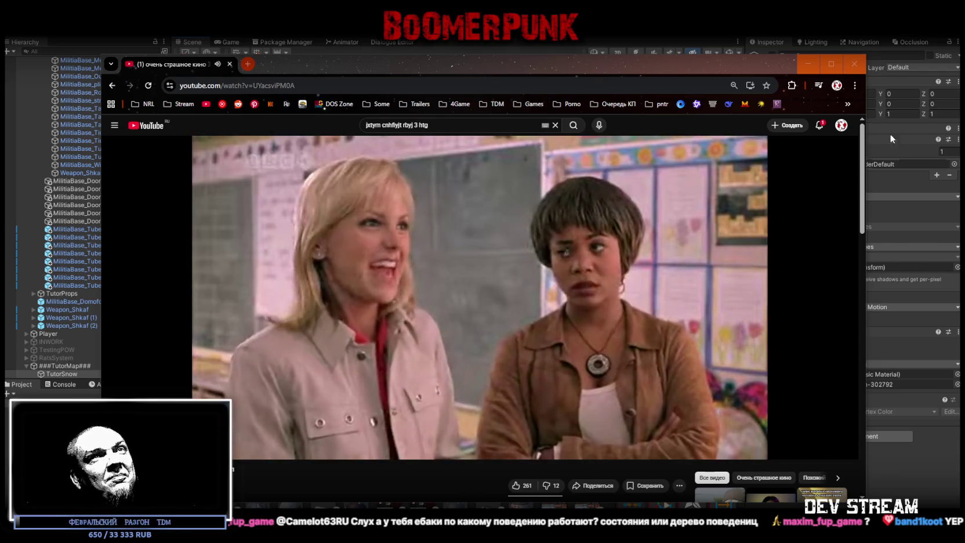
pyautogui.click(858, 69)
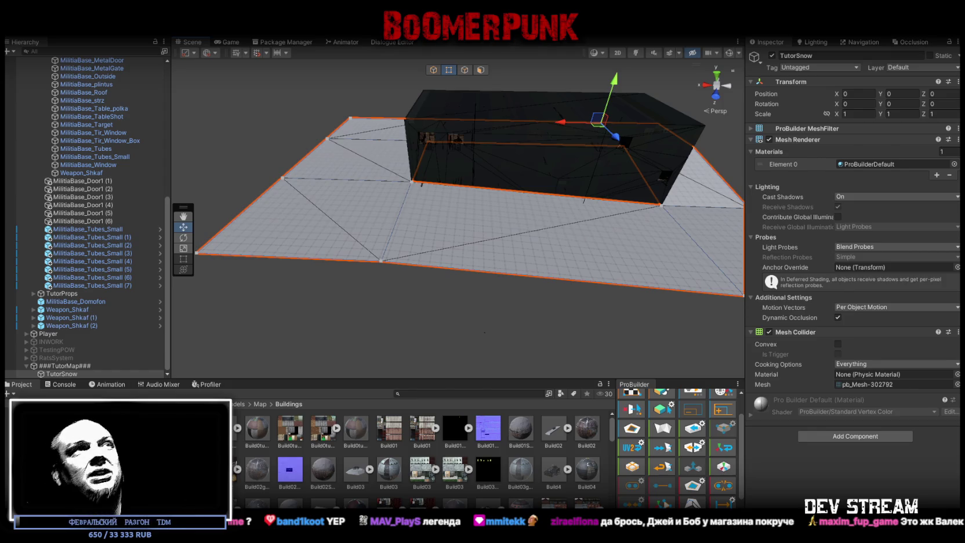
# - Select the slab's right outer edge and drag it outward to extend TutorSnow past the building
pyautogui.moveTo(427, 313)
pyautogui.mouseDown()
pyautogui.moveTo(456, 282)
pyautogui.moveTo(341, 299)
pyautogui.mouseUp()
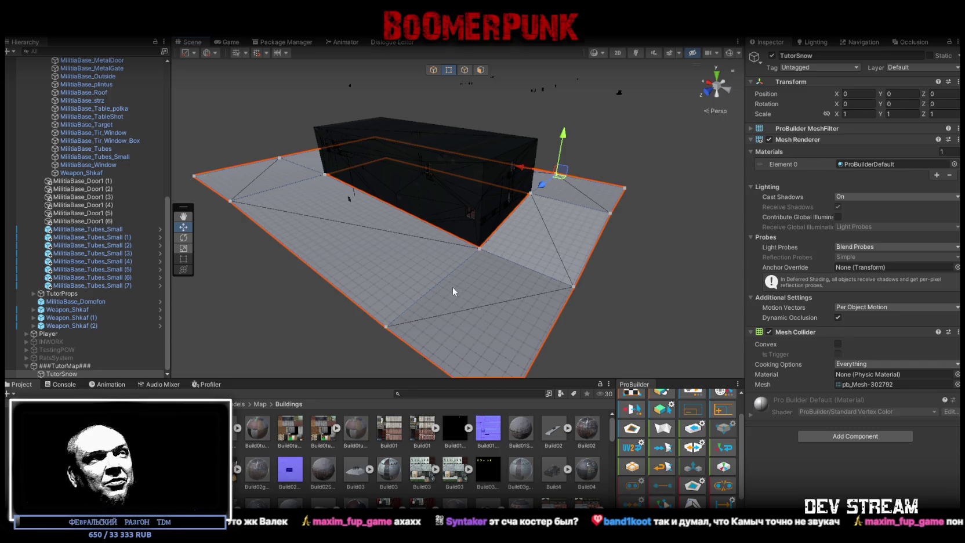
pyautogui.scroll(-5, 482, 287)
pyautogui.scroll(10, 490, 293)
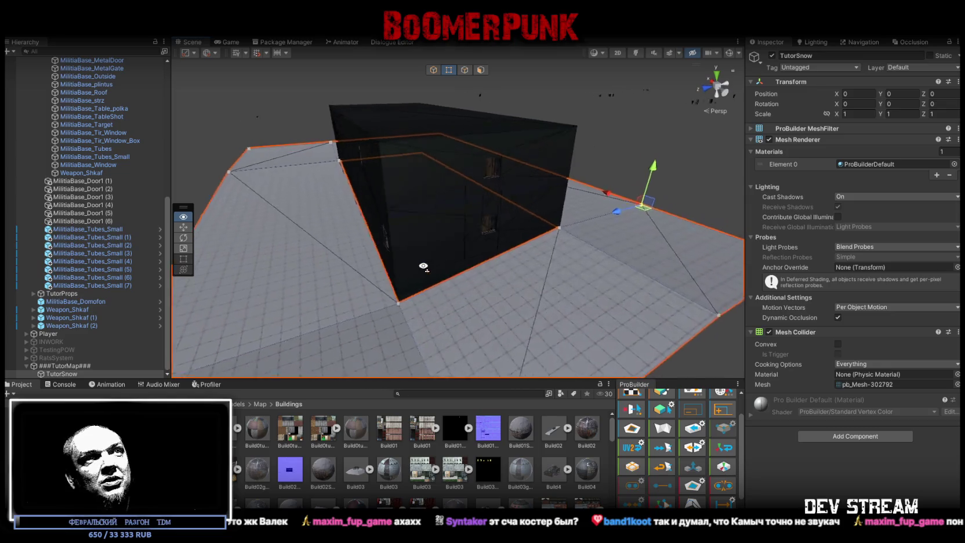
pyautogui.moveTo(423, 266)
pyautogui.mouseDown()
pyautogui.moveTo(374, 267)
pyautogui.moveTo(451, 268)
pyautogui.moveTo(446, 85)
pyautogui.mouseUp()
pyautogui.click(464, 70)
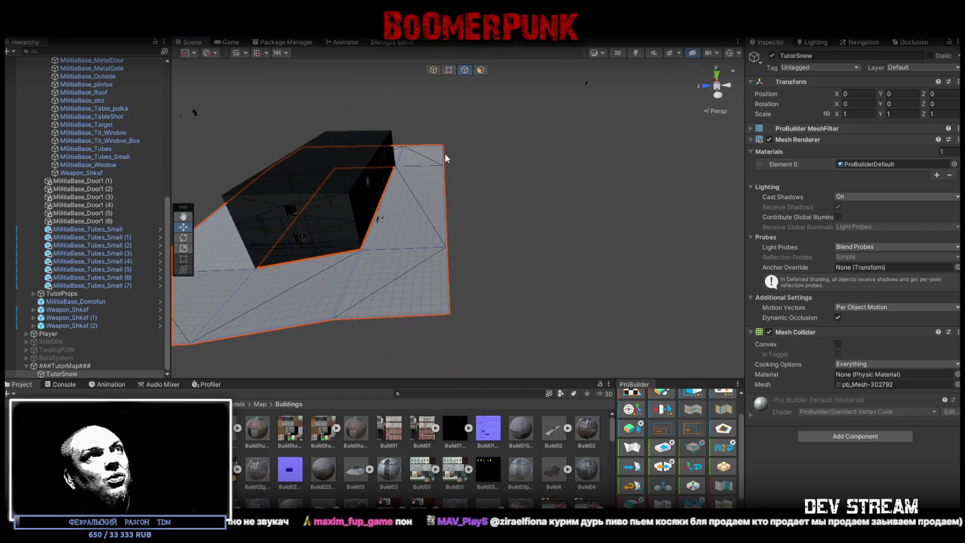
pyautogui.click(445, 153)
pyautogui.click(449, 284)
pyautogui.moveTo(448, 284)
pyautogui.mouseDown()
pyautogui.moveTo(477, 253)
pyautogui.moveTo(432, 266)
pyautogui.moveTo(348, 226)
pyautogui.moveTo(394, 205)
pyautogui.moveTo(396, 168)
pyautogui.mouseUp()
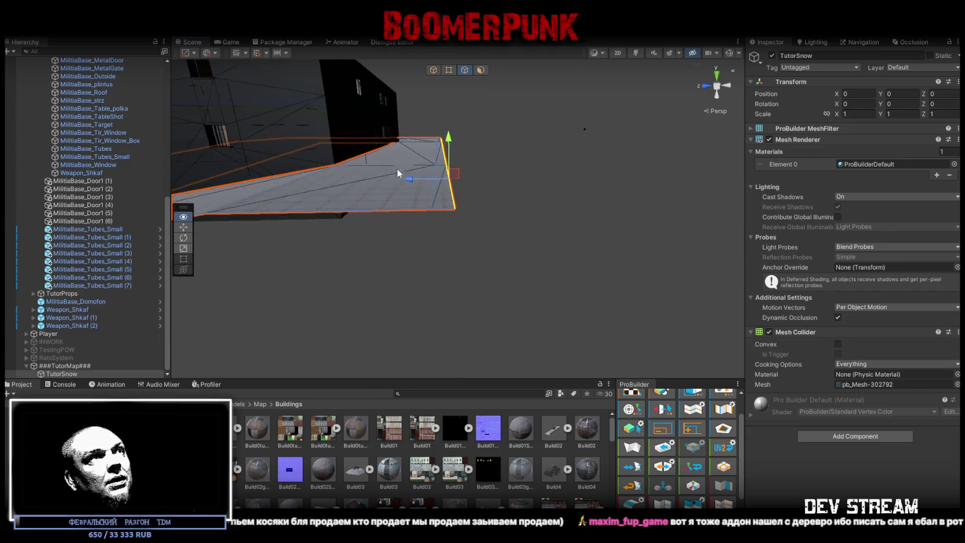
pyautogui.moveTo(453, 143)
pyautogui.mouseDown()
pyautogui.moveTo(474, 194)
pyautogui.moveTo(459, 197)
pyautogui.mouseUp()
pyautogui.moveTo(383, 201); pyautogui.dragTo(492, 216)
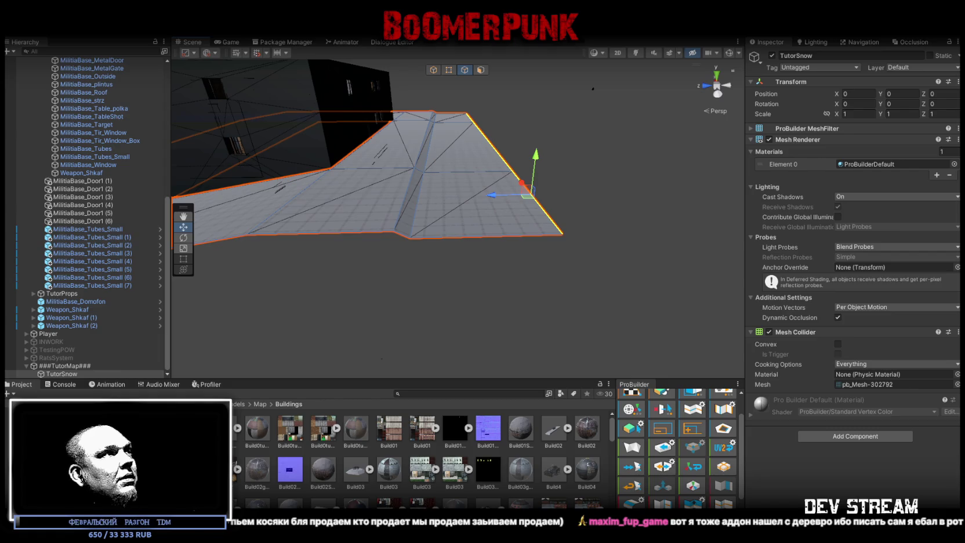
pyautogui.scroll(5, 81, 294)
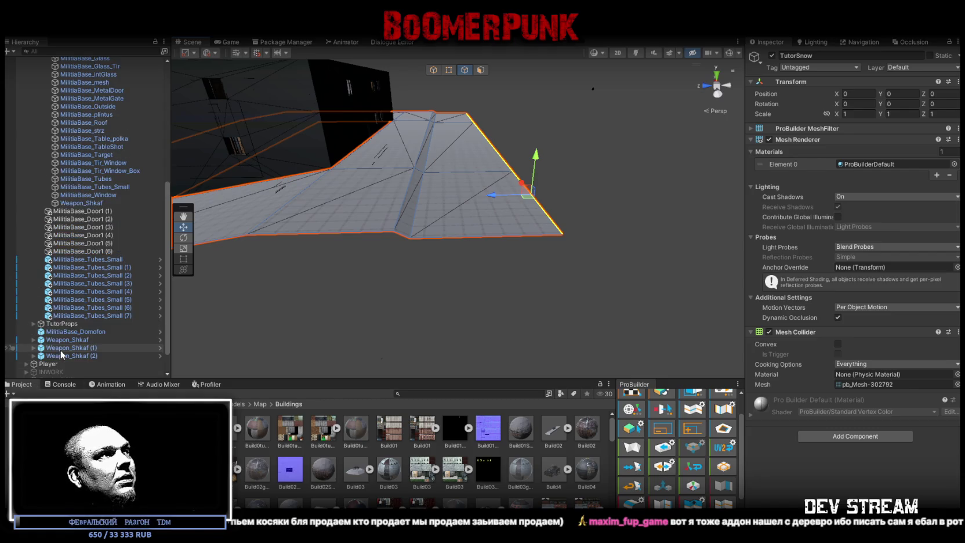
pyautogui.scroll(5, 81, 295)
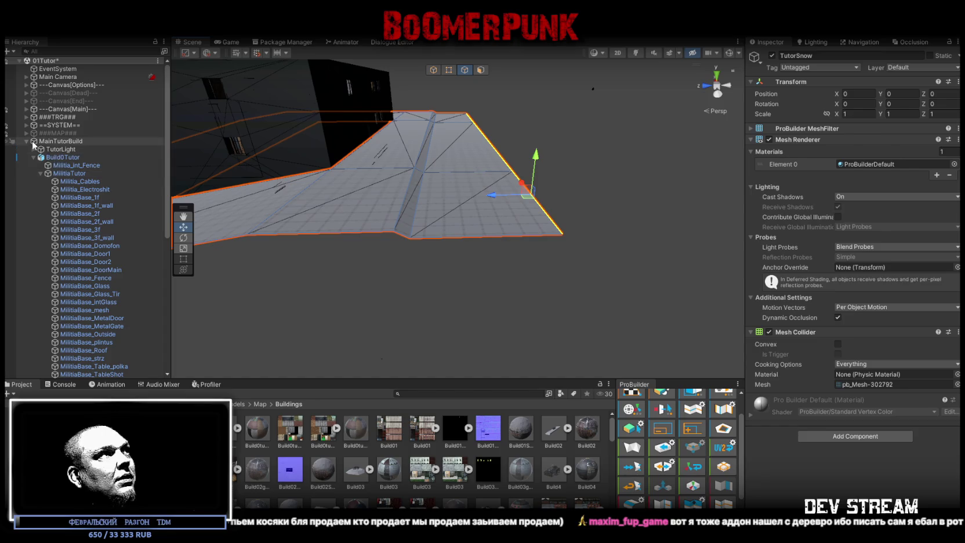
pyautogui.click(25, 141)
# - Drag the edge again to extend the snow mesh with new faces, then review it
pyautogui.moveTo(671, 209)
pyautogui.mouseDown()
pyautogui.moveTo(367, 191)
pyautogui.moveTo(494, 182)
pyautogui.moveTo(484, 160)
pyautogui.moveTo(320, 238)
pyautogui.mouseUp()
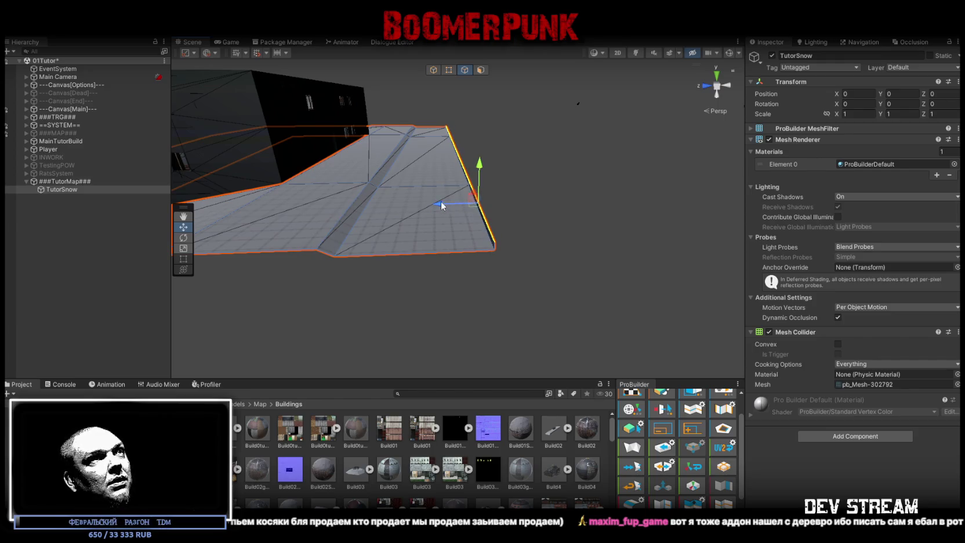
pyautogui.moveTo(452, 205)
pyautogui.mouseDown()
pyautogui.moveTo(512, 209)
pyautogui.moveTo(504, 210)
pyautogui.mouseUp()
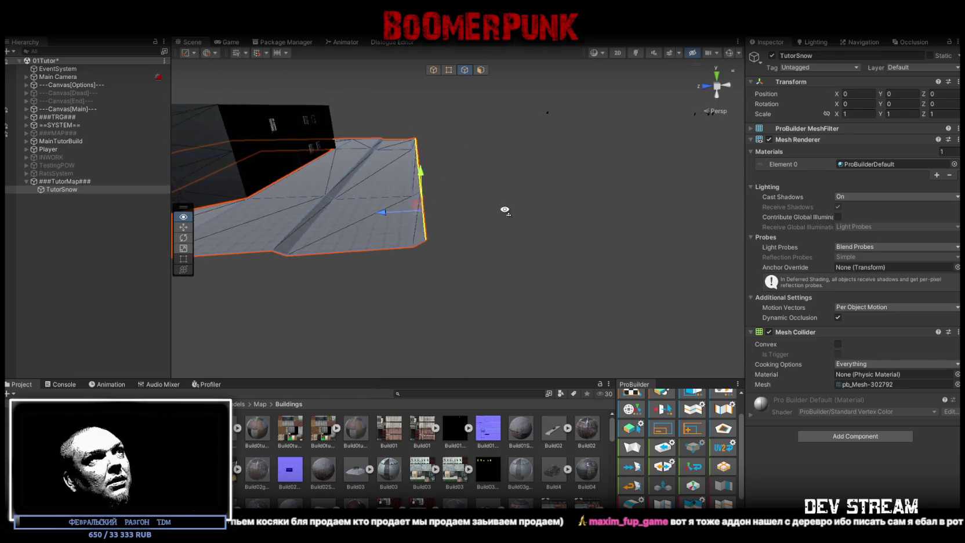
pyautogui.moveTo(384, 212)
pyautogui.mouseDown()
pyautogui.moveTo(691, 207)
pyautogui.moveTo(539, 216)
pyautogui.moveTo(574, 214)
pyautogui.mouseUp()
pyautogui.moveTo(464, 211)
pyautogui.mouseDown()
pyautogui.moveTo(451, 215)
pyautogui.moveTo(477, 234)
pyautogui.mouseUp()
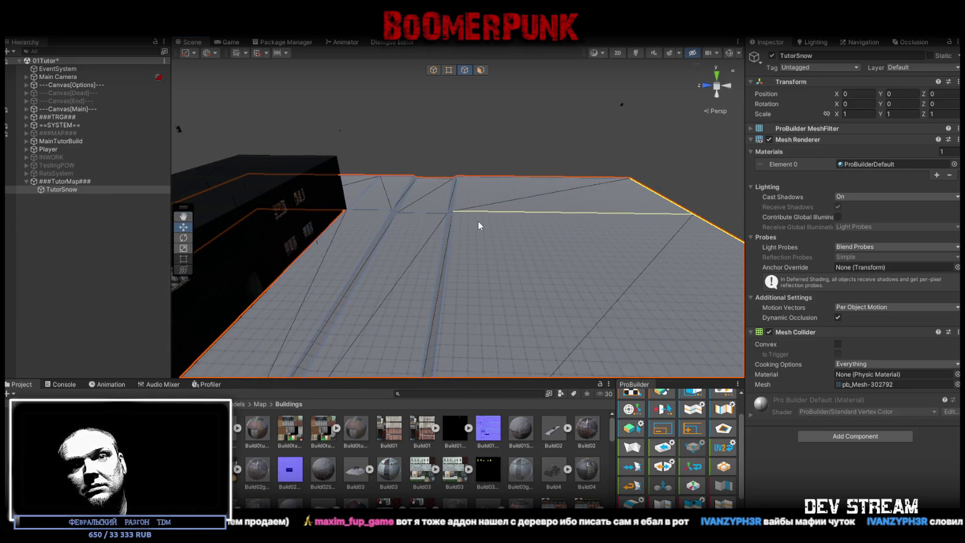
pyautogui.moveTo(478, 222)
pyautogui.mouseDown()
pyautogui.moveTo(487, 241)
pyautogui.moveTo(428, 254)
pyautogui.moveTo(469, 256)
pyautogui.moveTo(454, 255)
pyautogui.moveTo(607, 179)
pyautogui.mouseUp()
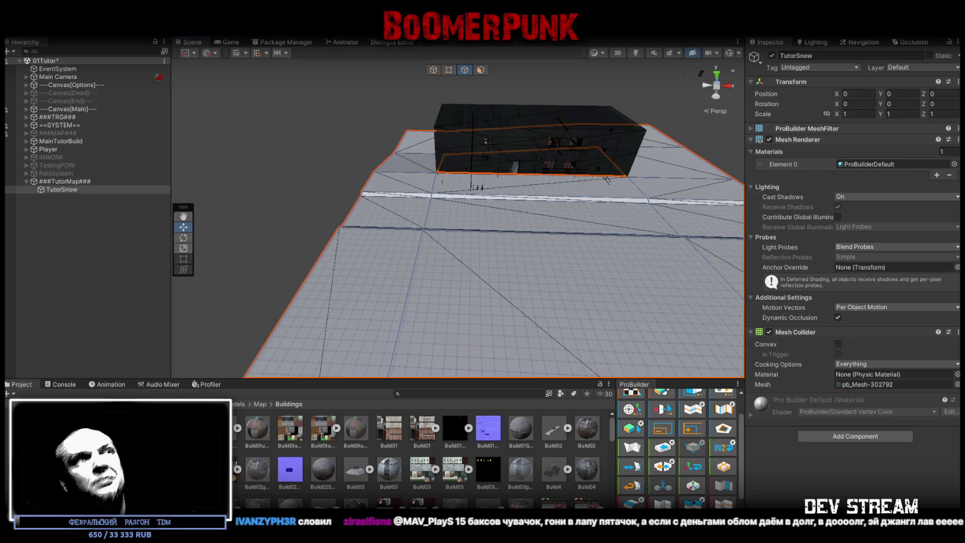
pyautogui.moveTo(399, 278)
pyautogui.mouseDown()
pyautogui.moveTo(398, 263)
pyautogui.moveTo(405, 271)
pyautogui.mouseUp()
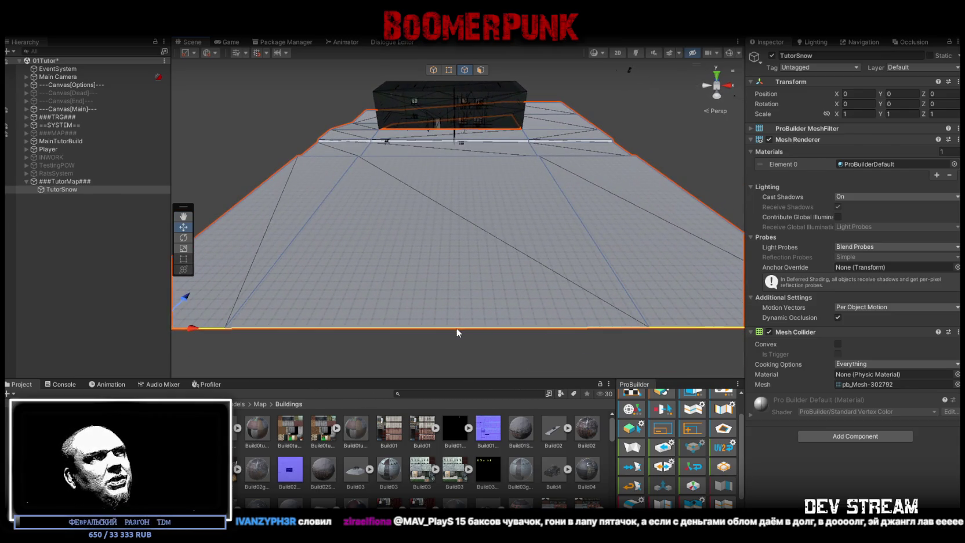
pyautogui.moveTo(432, 233)
pyautogui.mouseDown()
pyautogui.moveTo(434, 223)
pyautogui.moveTo(490, 235)
pyautogui.moveTo(600, 266)
pyautogui.moveTo(573, 267)
pyautogui.moveTo(581, 261)
pyautogui.moveTo(534, 177)
pyautogui.moveTo(543, 168)
pyautogui.moveTo(546, 181)
pyautogui.mouseUp()
pyautogui.scroll(5, 432, 225)
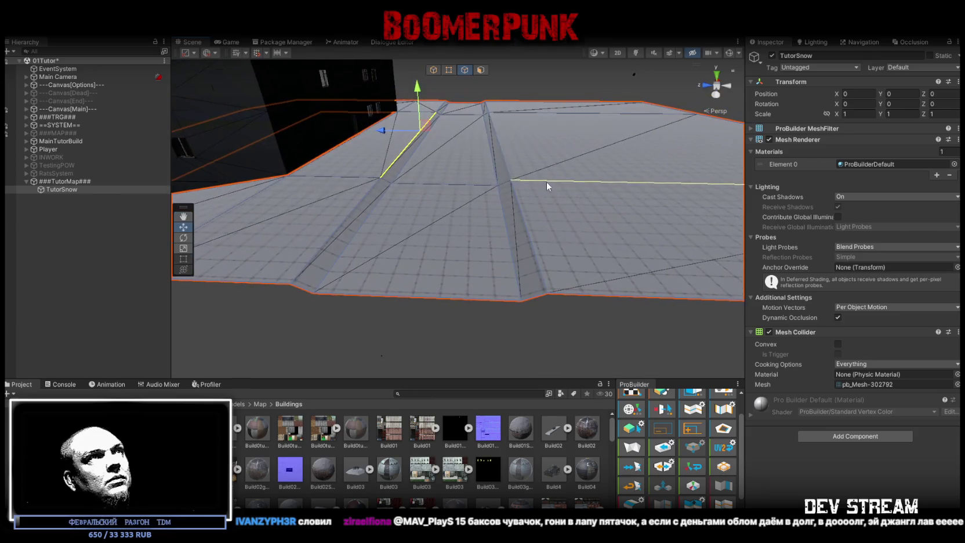
# - In face mode, select the central strip's near face and the far strip face
pyautogui.click(480, 70)
pyautogui.click(458, 210)
pyautogui.click(458, 210)
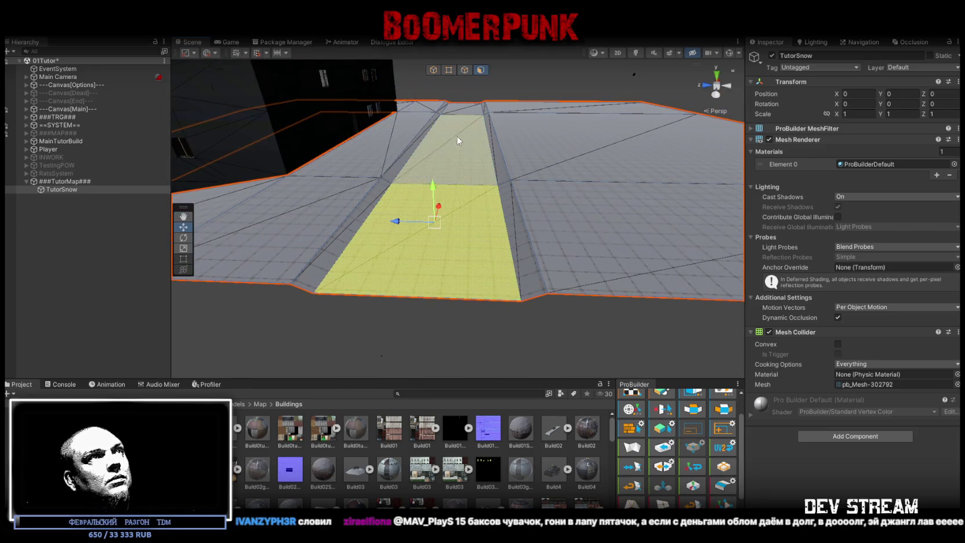
pyautogui.keyDown('shift'); pyautogui.click(465, 106); pyautogui.keyUp('shift')
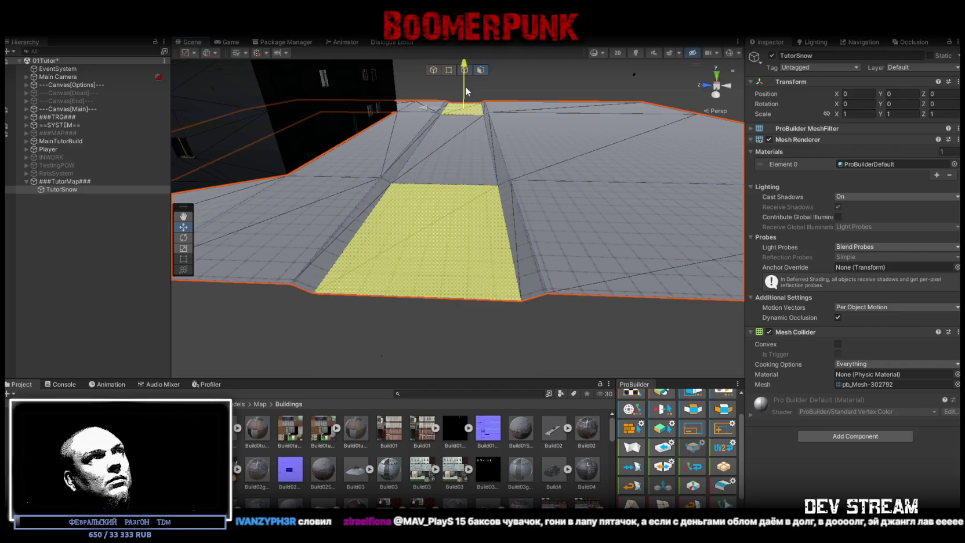
pyautogui.moveTo(467, 92)
pyautogui.mouseDown()
pyautogui.moveTo(514, 133)
pyautogui.moveTo(466, 137)
pyautogui.moveTo(344, 188)
pyautogui.moveTo(388, 263)
pyautogui.moveTo(34, 189)
pyautogui.mouseUp()
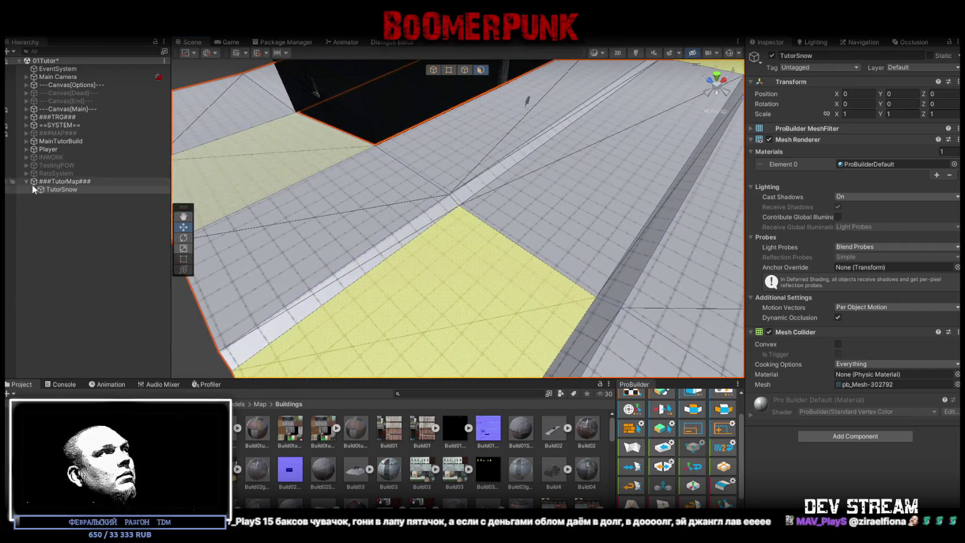
# - Move ###TutorMap### up to sit directly below MainTutorBuild
pyautogui.click(26, 133)
pyautogui.click(26, 133)
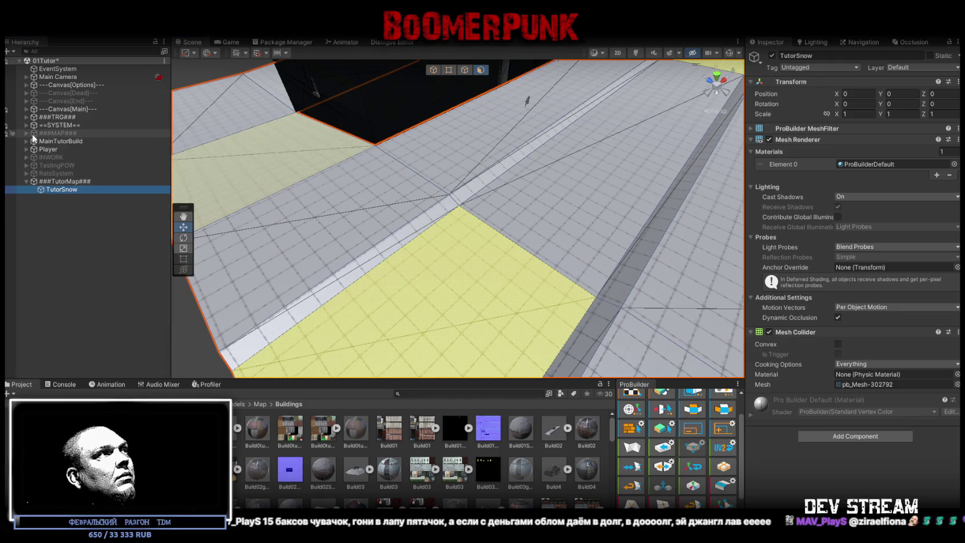
pyautogui.moveTo(58, 181)
pyautogui.mouseDown()
pyautogui.moveTo(55, 134)
pyautogui.moveTo(53, 144)
pyautogui.mouseUp()
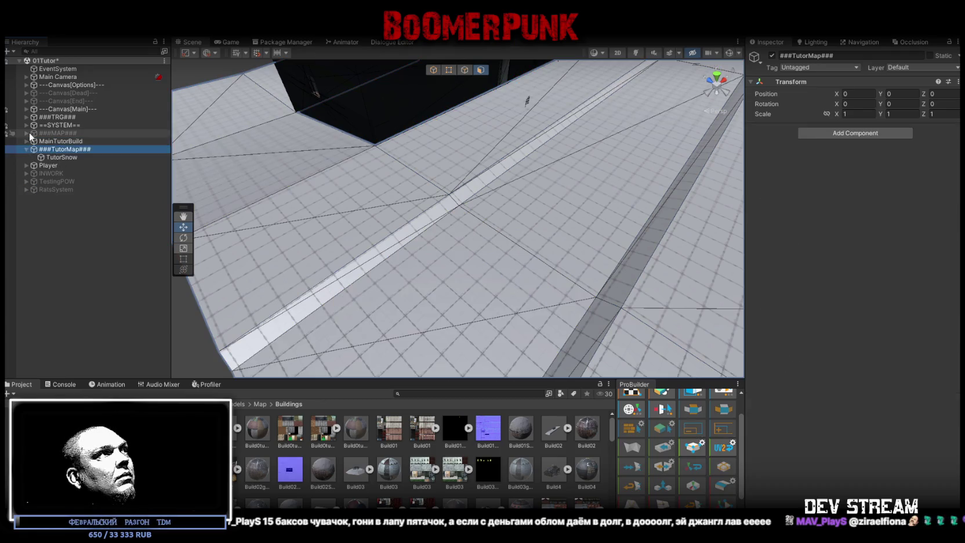
# - Browse ###MAP### sectors and expand Sector15 to show SNOWsc15's Sugrob snowdrifts
pyautogui.click(27, 133)
pyautogui.click(30, 213)
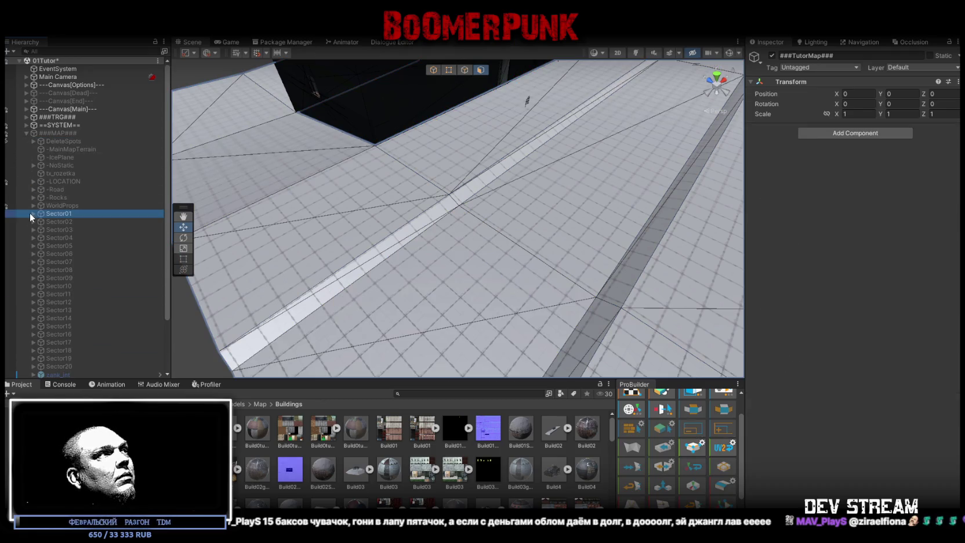
pyautogui.click(33, 213)
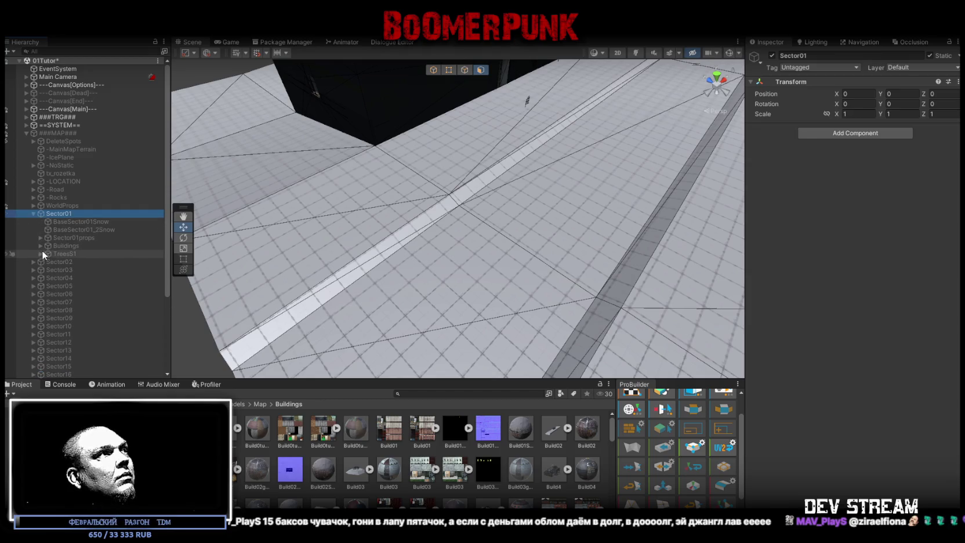
pyautogui.click(40, 237)
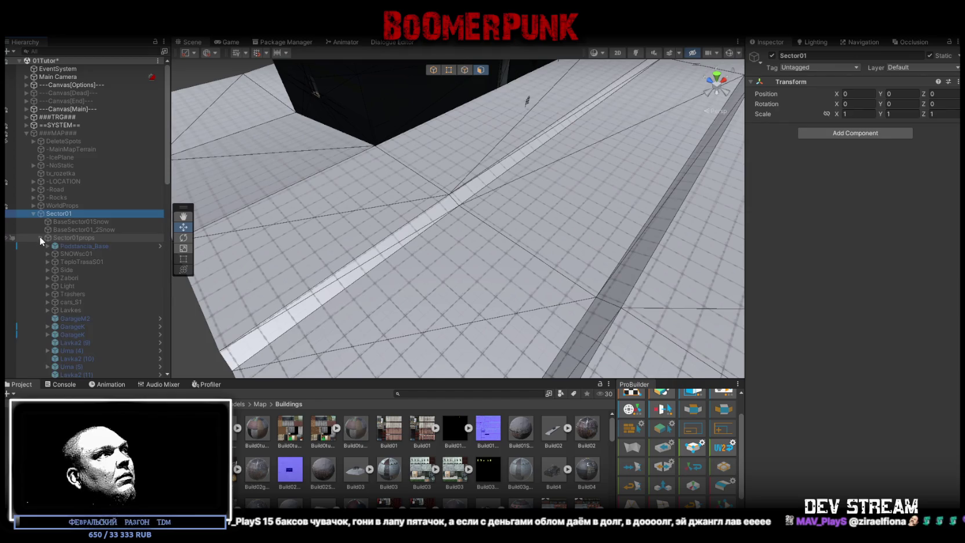
pyautogui.click(47, 254)
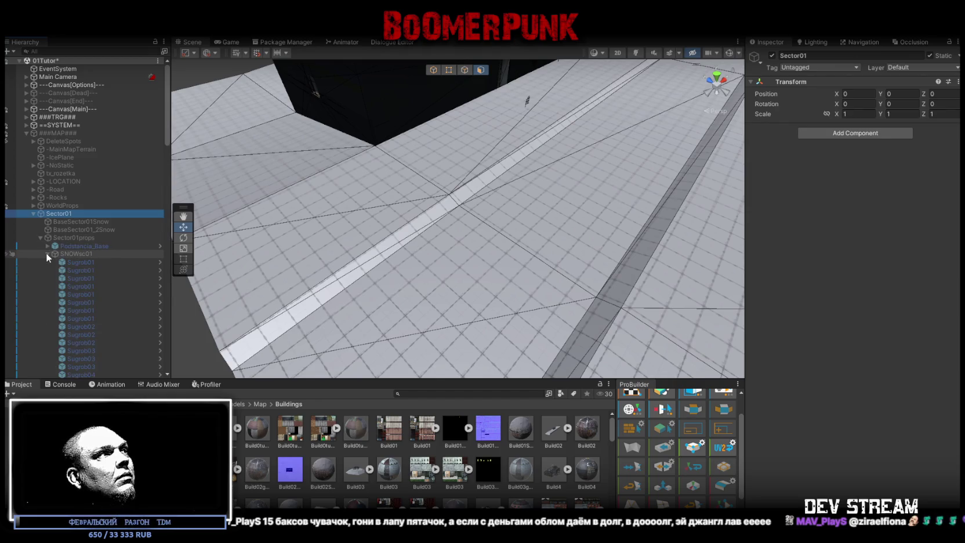
pyautogui.click(33, 213)
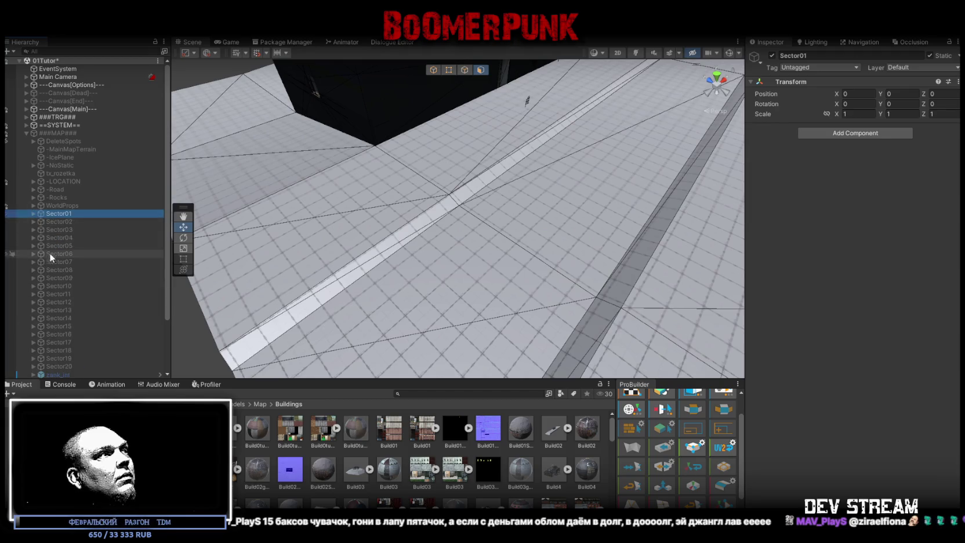
pyautogui.scroll(-3, 49, 253)
pyautogui.click(33, 261)
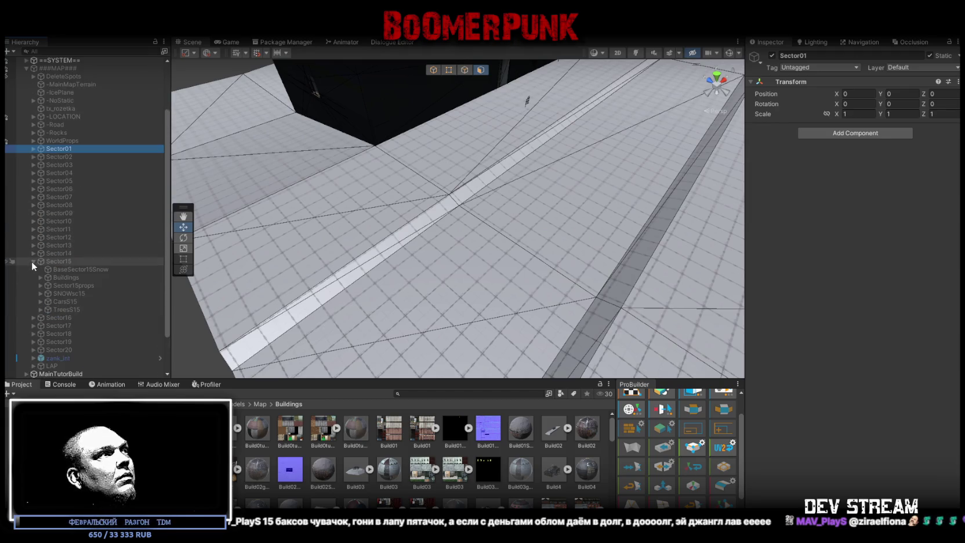
pyautogui.click(41, 293)
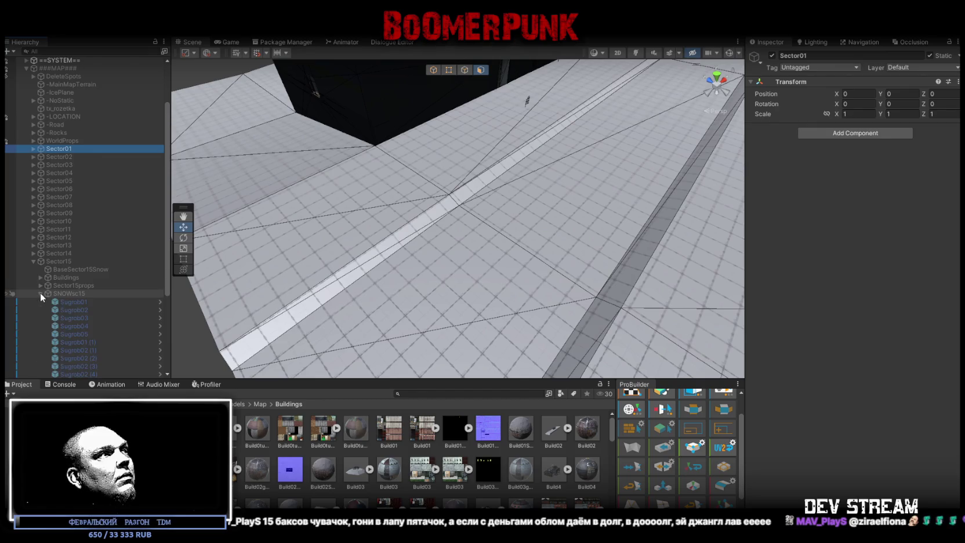
pyautogui.scroll(-5, 87, 280)
# - Duplicate SNOWsc15, move the copy under ###TutorMap### and rename it SNOWscTutor
pyautogui.click(68, 172)
pyautogui.hotkey('ctrl', 'd')
pyautogui.moveTo(84, 262)
pyautogui.mouseDown()
pyautogui.moveTo(69, 260)
pyautogui.moveTo(61, 342)
pyautogui.mouseUp()
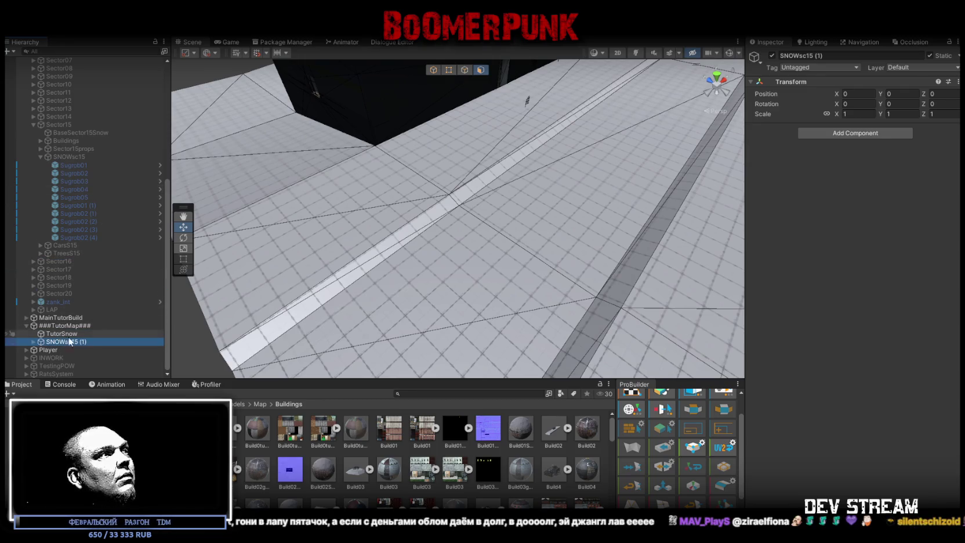
pyautogui.click(61, 341)
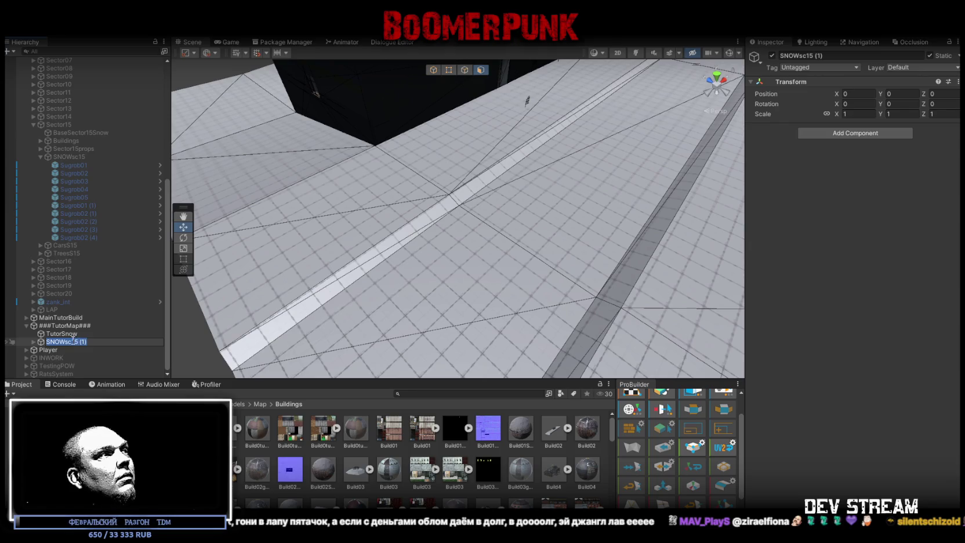
pyautogui.moveTo(71, 341); pyautogui.dragTo(123, 340)
pyautogui.write('Tutor')
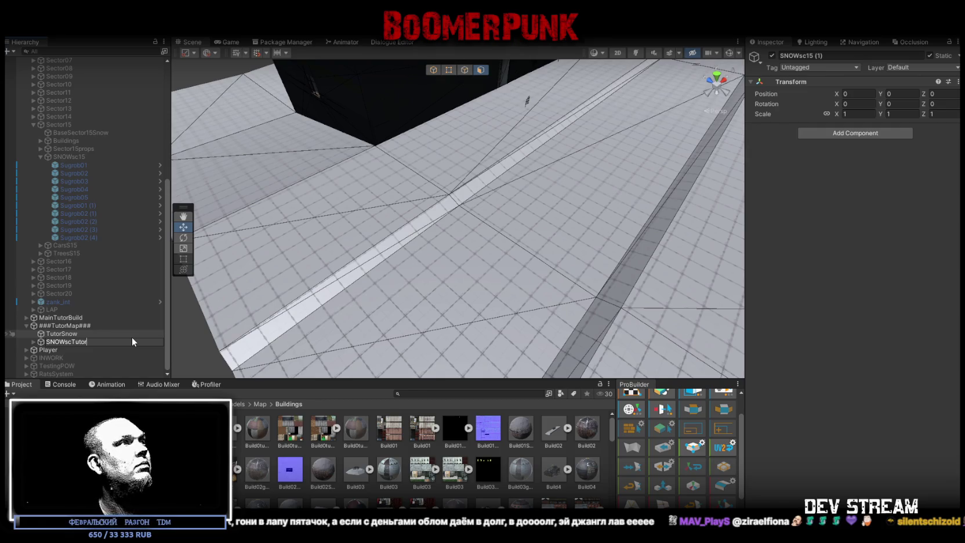
pyautogui.press('Return')
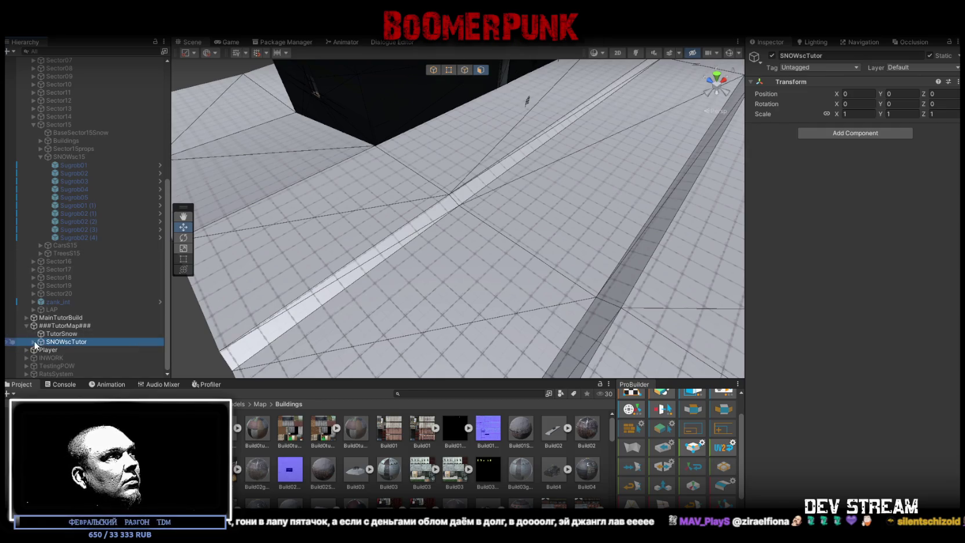
# - Paste the Sugrob snowdrifts into SNOWscTutor and select the extra pasted copies
pyautogui.hotkey('ctrl', 'shift', 'v')
pyautogui.click(87, 310)
pyautogui.keyDown('shift'); pyautogui.click(86, 341); pyautogui.keyUp('shift')
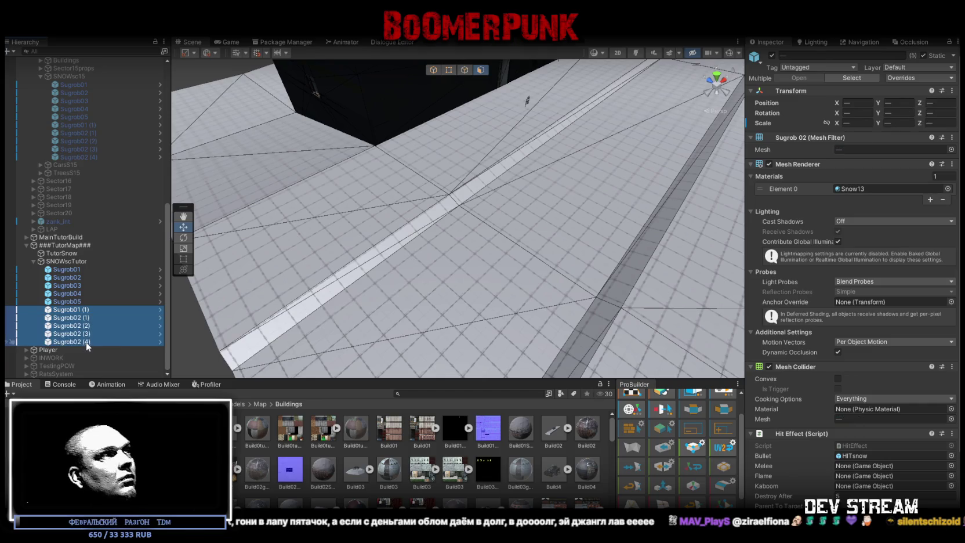
# - Delete the extra pasted Sugrob copies and zero the position and rotation of Sugrob01–05
pyautogui.press('Delete')
pyautogui.click(77, 310)
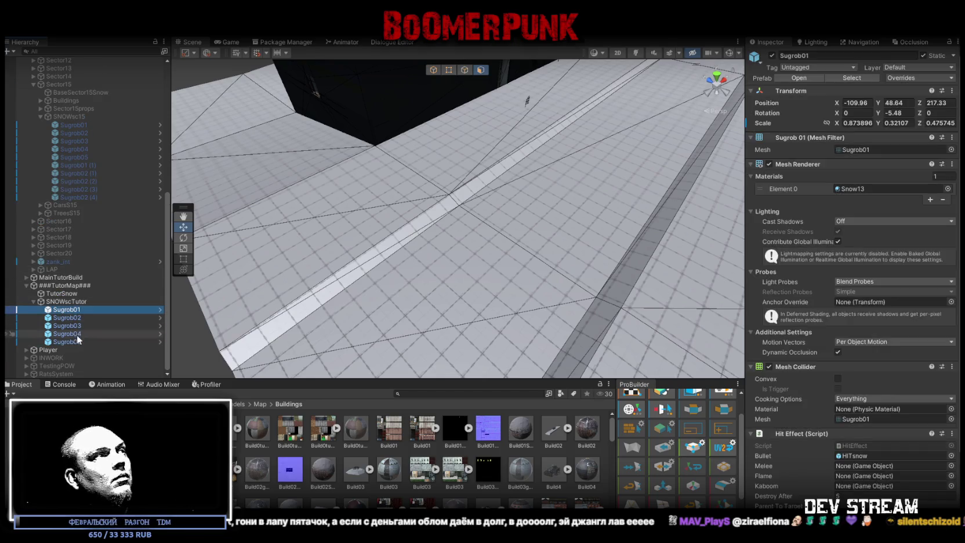
pyautogui.keyDown('shift'); pyautogui.click(77, 341); pyautogui.keyUp('shift')
pyautogui.click(857, 103)
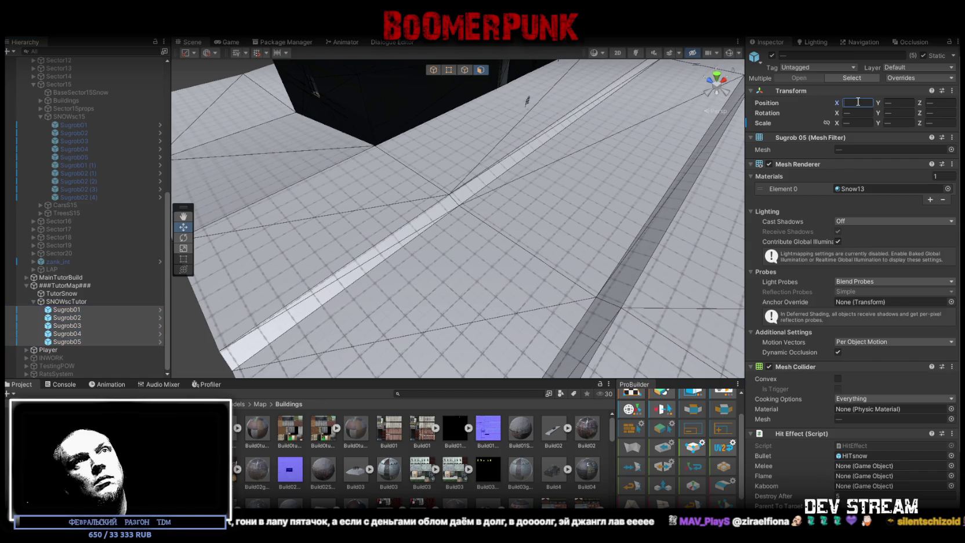
pyautogui.press('Tab')
pyautogui.write('0')
pyautogui.press('Tab')
pyautogui.write('0')
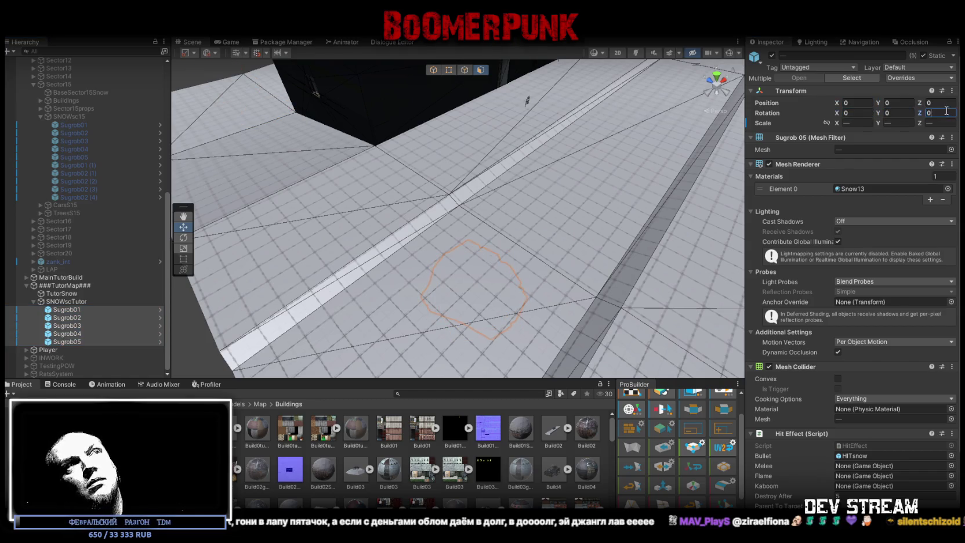
pyautogui.write('0')
pyautogui.press('Return')
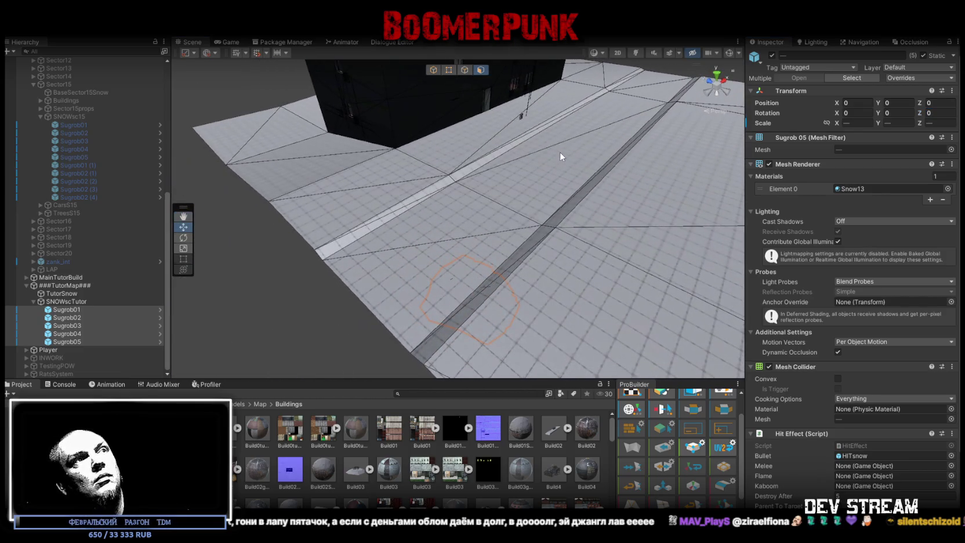
# - In Object mode, lift the five snowdrifts up to Y 48.94 beside the militia building
pyautogui.moveTo(548, 171); pyautogui.dragTo(528, 226)
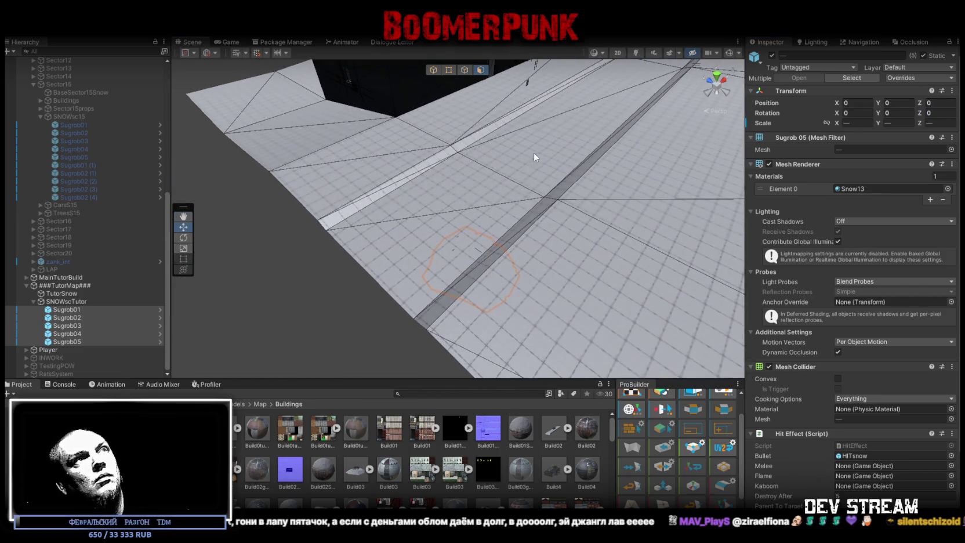
pyautogui.click(432, 69)
pyautogui.moveTo(499, 70)
pyautogui.mouseDown()
pyautogui.moveTo(503, 49)
pyautogui.moveTo(447, 143)
pyautogui.moveTo(492, 194)
pyautogui.moveTo(345, 156)
pyautogui.moveTo(426, 157)
pyautogui.moveTo(447, 172)
pyautogui.moveTo(468, 170)
pyautogui.moveTo(280, 215)
pyautogui.moveTo(259, 193)
pyautogui.moveTo(334, 162)
pyautogui.moveTo(386, 210)
pyautogui.moveTo(495, 42)
pyautogui.mouseUp()
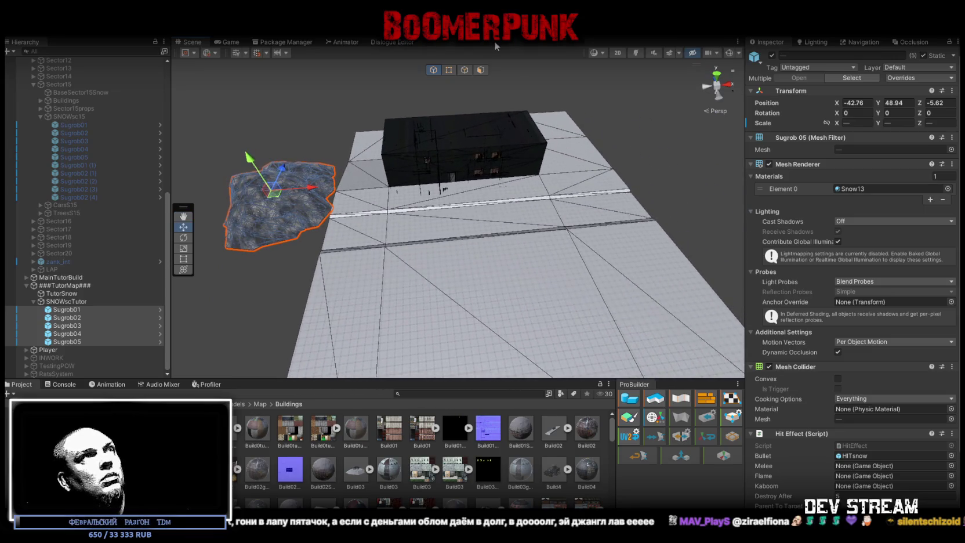
# - Select three border edges of the TutorSnow plane and extrude them far to the right
pyautogui.click(464, 69)
pyautogui.click(623, 181)
pyautogui.moveTo(623, 181)
pyautogui.mouseDown()
pyautogui.moveTo(730, 204)
pyautogui.moveTo(370, 204)
pyautogui.moveTo(540, 205)
pyautogui.moveTo(392, 187)
pyautogui.moveTo(390, 200)
pyautogui.moveTo(369, 197)
pyautogui.mouseUp()
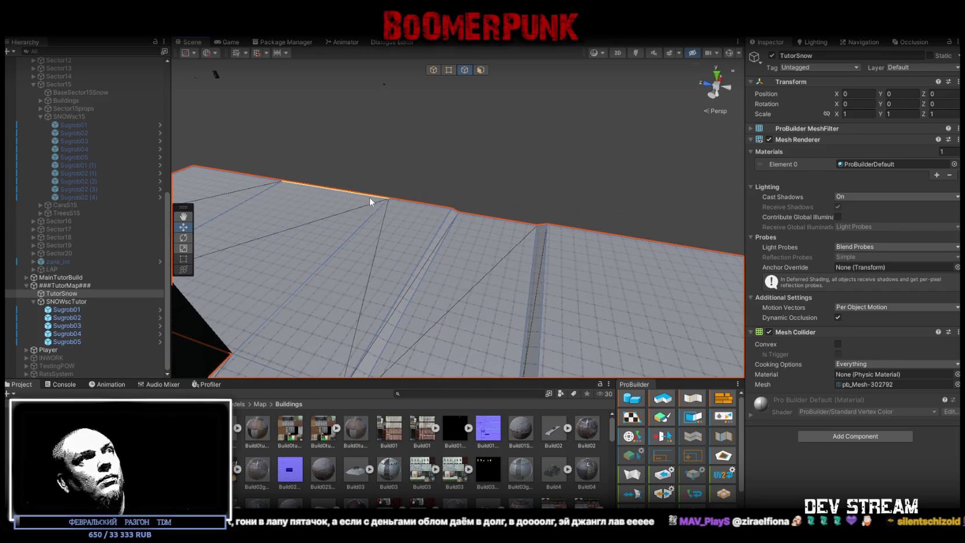
pyautogui.click(409, 204)
pyautogui.keyDown('shift'); pyautogui.click(470, 214); pyautogui.keyUp('shift')
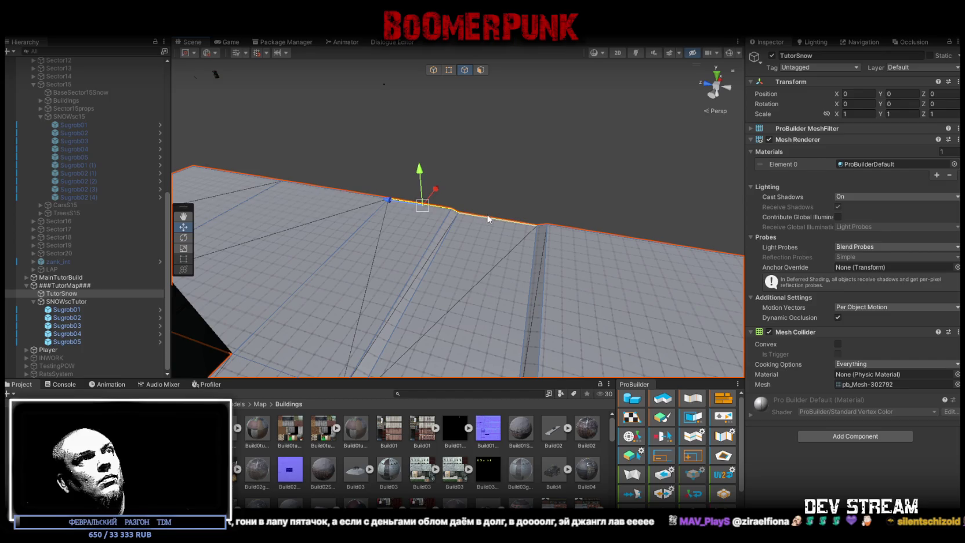
pyautogui.keyDown('shift'); pyautogui.click(543, 228); pyautogui.keyUp('shift')
pyautogui.moveTo(543, 227)
pyautogui.mouseDown()
pyautogui.moveTo(556, 239)
pyautogui.moveTo(443, 263)
pyautogui.moveTo(323, 269)
pyautogui.moveTo(329, 280)
pyautogui.moveTo(468, 262)
pyautogui.mouseUp()
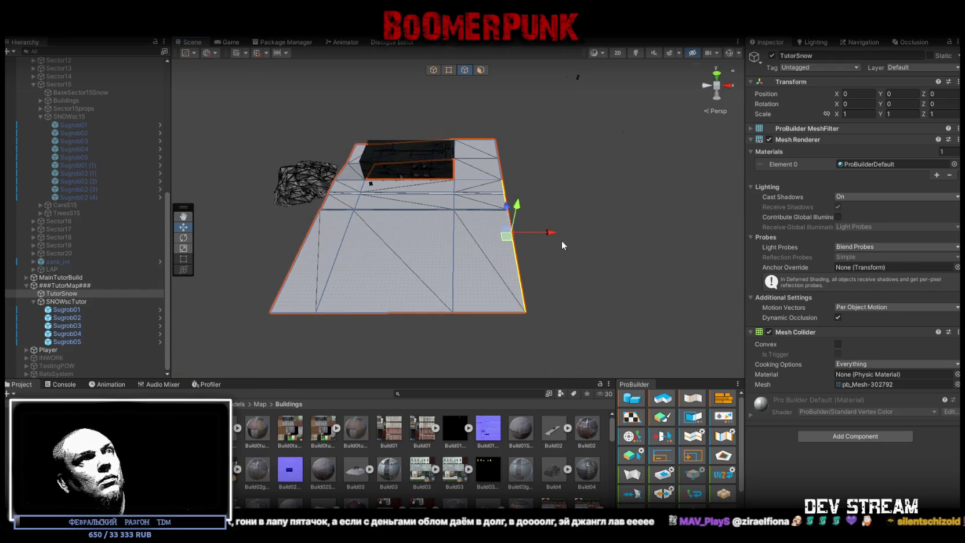
pyautogui.moveTo(556, 234)
pyautogui.mouseDown()
pyautogui.moveTo(782, 224)
pyautogui.moveTo(691, 228)
pyautogui.moveTo(657, 186)
pyautogui.mouseUp()
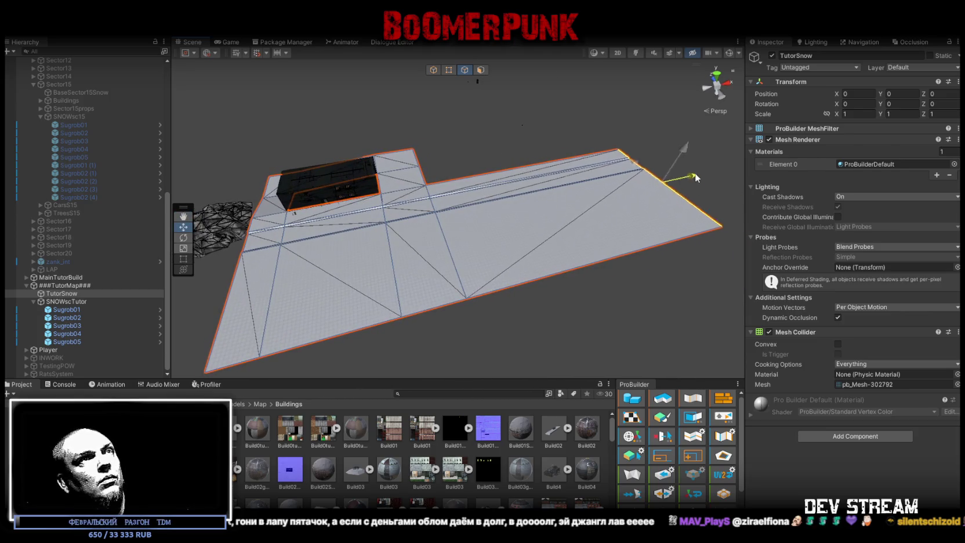
# - Select further TutorSnow border edges at the left corner and near the rock
pyautogui.moveTo(586, 188)
pyautogui.mouseDown()
pyautogui.moveTo(444, 209)
pyautogui.moveTo(488, 215)
pyautogui.moveTo(473, 182)
pyautogui.mouseUp()
pyautogui.scroll(4, 474, 181)
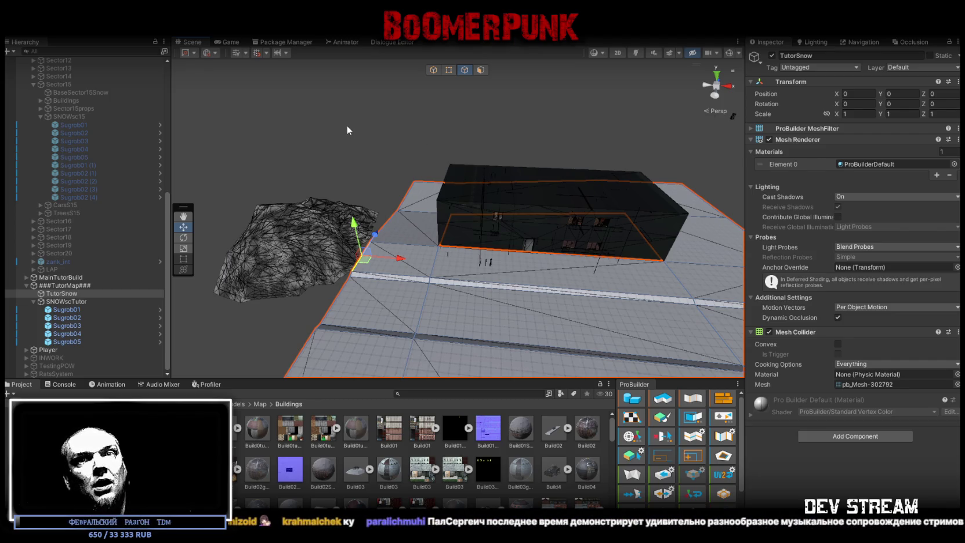
pyautogui.moveTo(347, 125)
pyautogui.mouseDown()
pyautogui.moveTo(379, 257)
pyautogui.moveTo(352, 269)
pyautogui.moveTo(499, 229)
pyautogui.mouseUp()
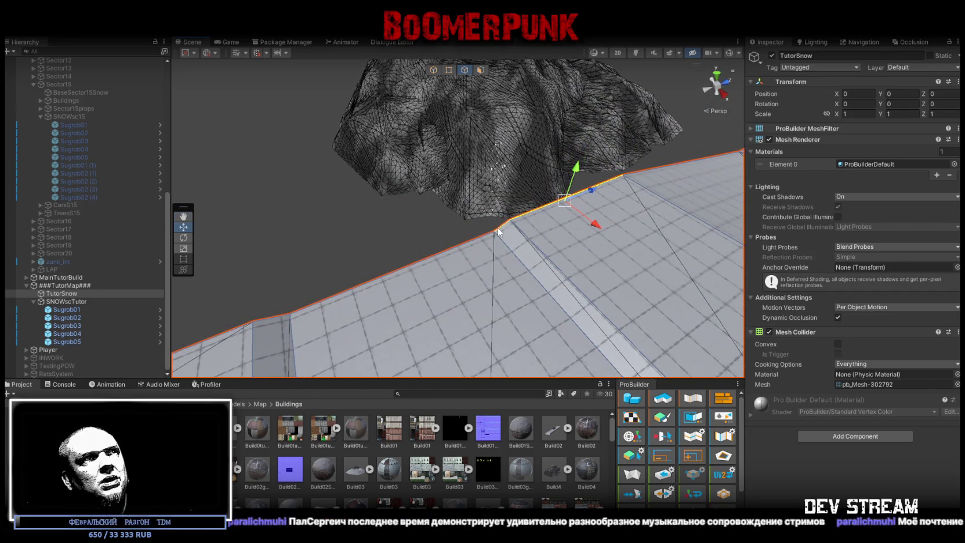
pyautogui.moveTo(469, 268); pyautogui.dragTo(393, 271)
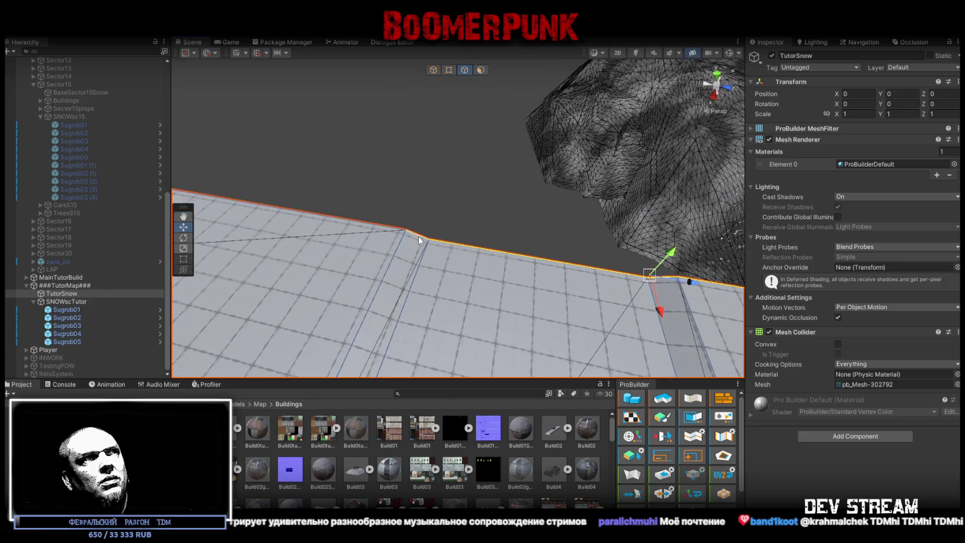
pyautogui.moveTo(388, 229)
pyautogui.mouseDown()
pyautogui.moveTo(247, 224)
pyautogui.moveTo(505, 203)
pyautogui.moveTo(539, 244)
pyautogui.moveTo(536, 229)
pyautogui.moveTo(255, 197)
pyautogui.moveTo(581, 227)
pyautogui.moveTo(495, 207)
pyautogui.moveTo(298, 254)
pyautogui.moveTo(320, 193)
pyautogui.mouseUp()
pyautogui.click(243, 205)
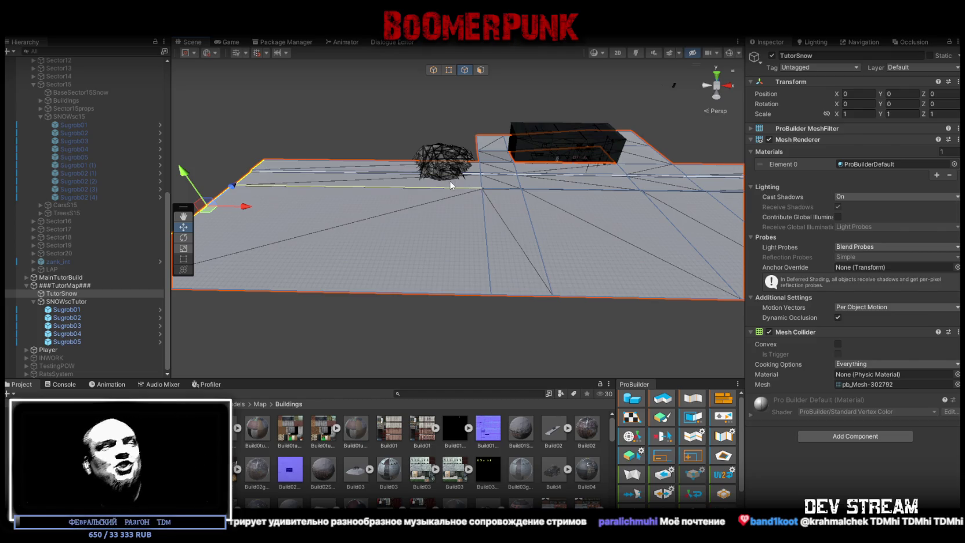
pyautogui.moveTo(475, 182)
pyautogui.mouseDown()
pyautogui.moveTo(429, 158)
pyautogui.moveTo(178, 210)
pyautogui.moveTo(114, 193)
pyautogui.moveTo(59, 199)
pyautogui.moveTo(464, 299)
pyautogui.moveTo(429, 284)
pyautogui.moveTo(452, 219)
pyautogui.moveTo(441, 226)
pyautogui.moveTo(488, 229)
pyautogui.moveTo(464, 238)
pyautogui.mouseUp()
pyautogui.click(425, 297)
# - Undo the group move and place Sugrob01 alone on the snow plane at X -25.33, Z -33.01
pyautogui.click(66, 310)
pyautogui.keyDown('shift'); pyautogui.click(86, 342); pyautogui.keyUp('shift')
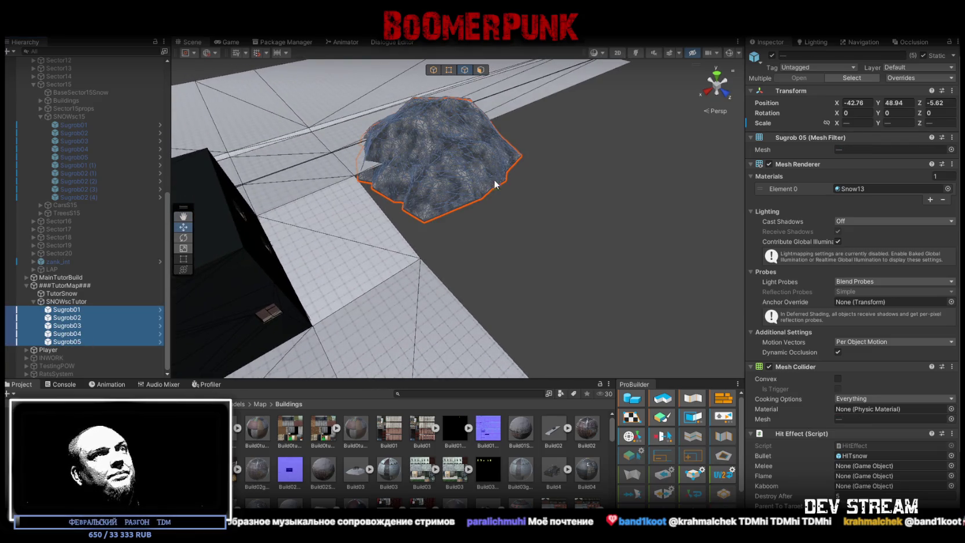
pyautogui.moveTo(496, 181); pyautogui.dragTo(520, 187)
pyautogui.click(434, 70)
pyautogui.moveTo(434, 87)
pyautogui.mouseDown()
pyautogui.moveTo(409, 139)
pyautogui.moveTo(466, 206)
pyautogui.mouseUp()
pyautogui.hotkey('ctrl', 'z')
pyautogui.hotkey('ctrl', 'z')
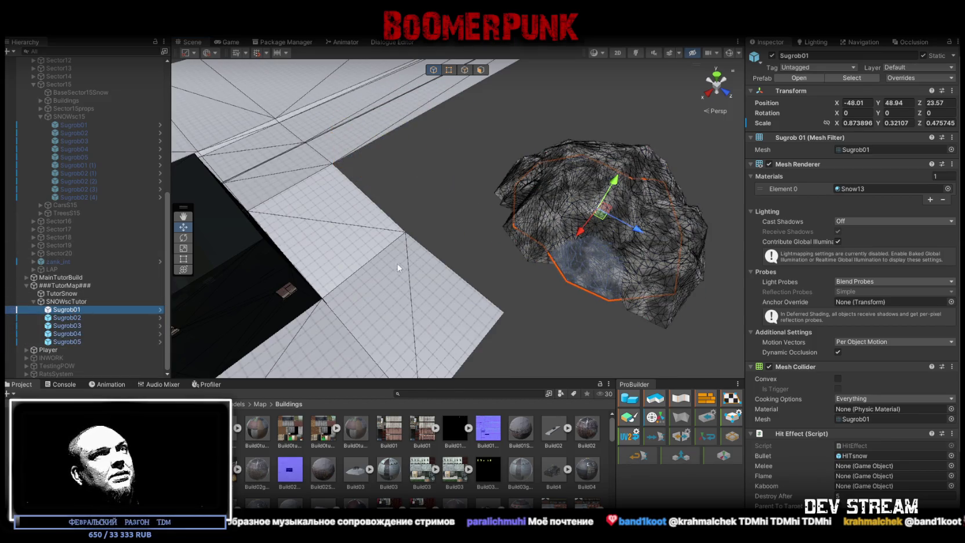
pyautogui.moveTo(582, 221)
pyautogui.mouseDown()
pyautogui.moveTo(325, 185)
pyautogui.moveTo(222, 137)
pyautogui.moveTo(524, 217)
pyautogui.moveTo(521, 160)
pyautogui.moveTo(357, 258)
pyautogui.moveTo(553, 227)
pyautogui.moveTo(513, 217)
pyautogui.moveTo(588, 224)
pyautogui.mouseUp()
pyautogui.scroll(5, 94, 243)
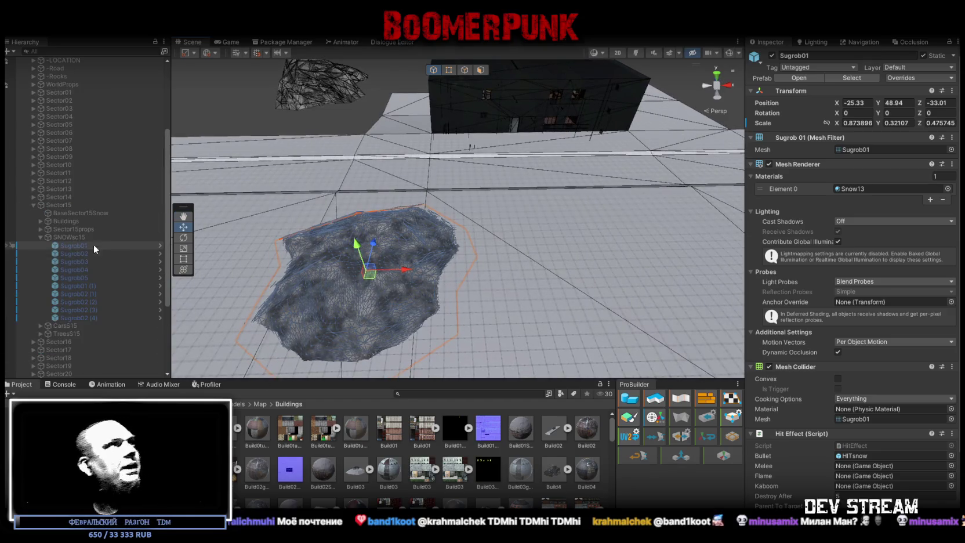
pyautogui.click(39, 324)
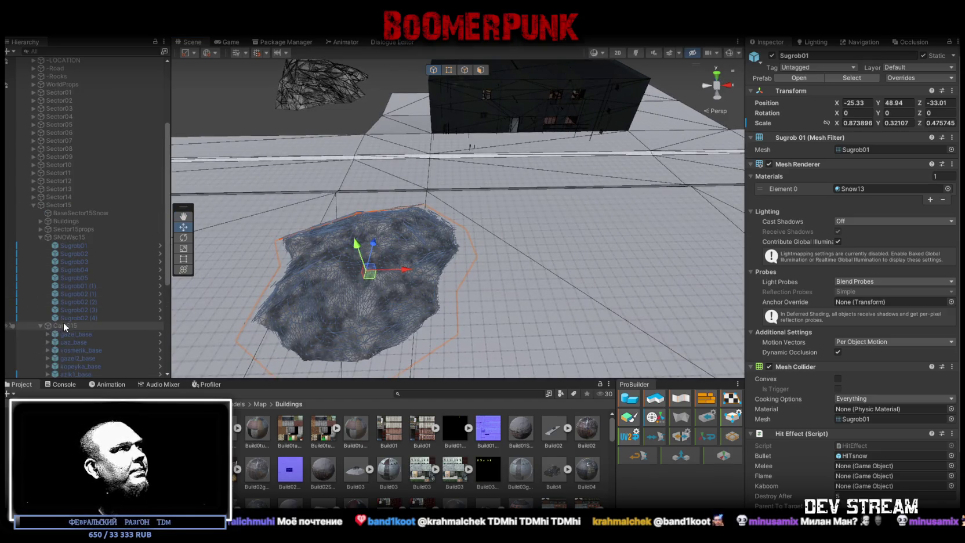
# - Duplicate CarsS15, move the copy under ###TutorMap###, and rename it CarsStutor
pyautogui.click(64, 322)
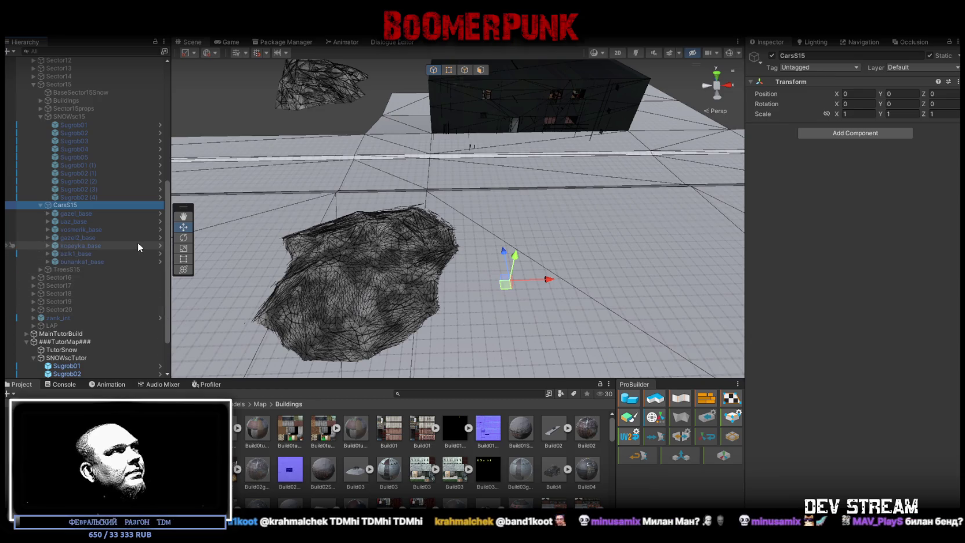
pyautogui.hotkey('ctrl', 'd')
pyautogui.moveTo(63, 213); pyautogui.dragTo(56, 288)
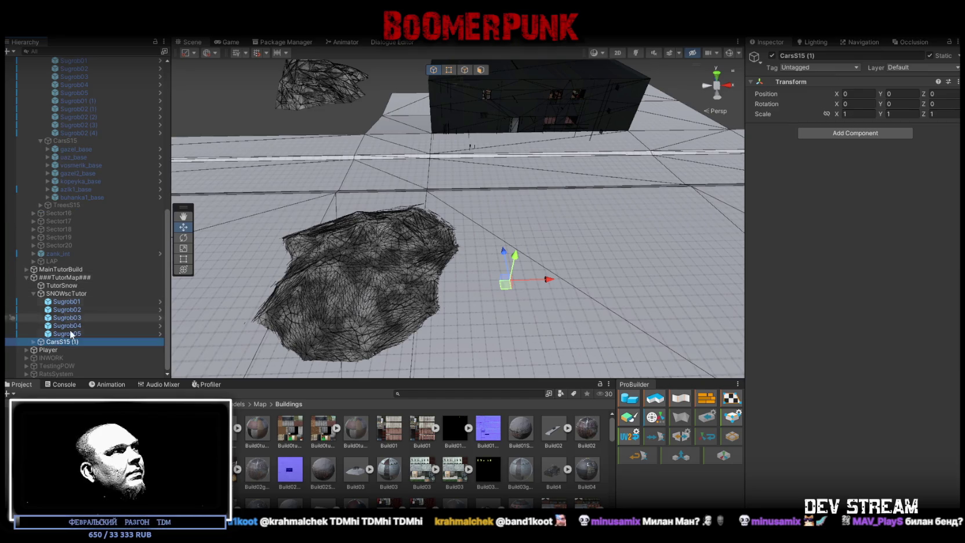
pyautogui.click(60, 341)
pyautogui.write('CarsStutor')
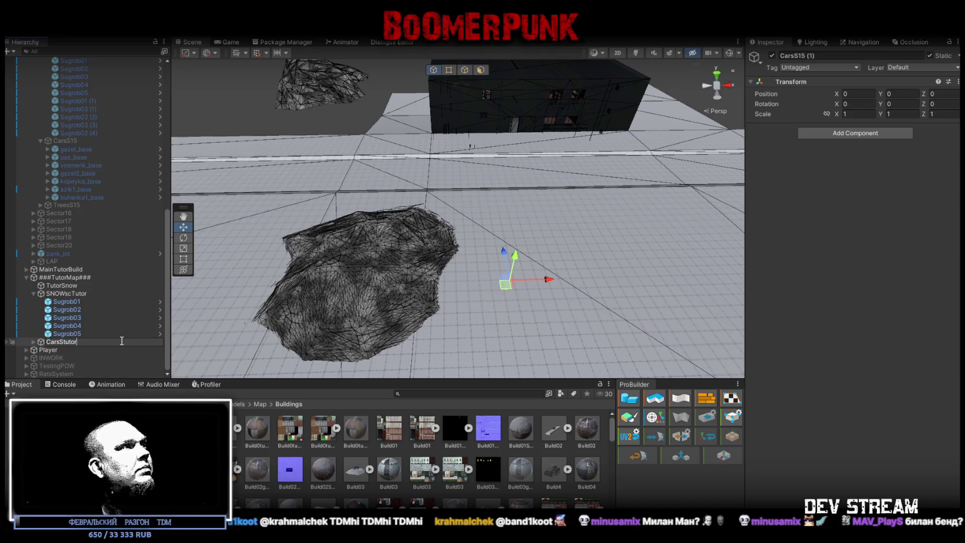
pyautogui.press('Return')
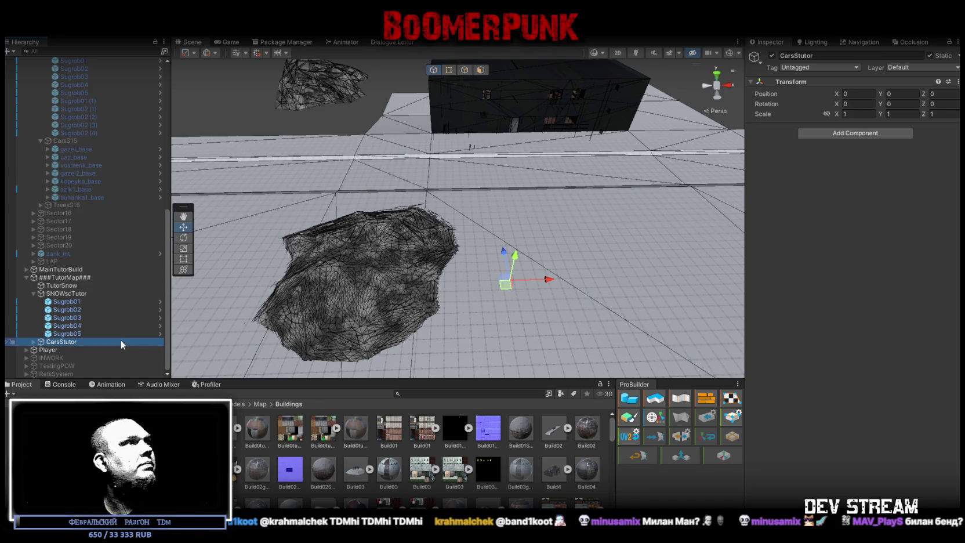
# - Zero the position and rotation of CarsStutor's seven cars, then raise them to the ground
pyautogui.click(33, 342)
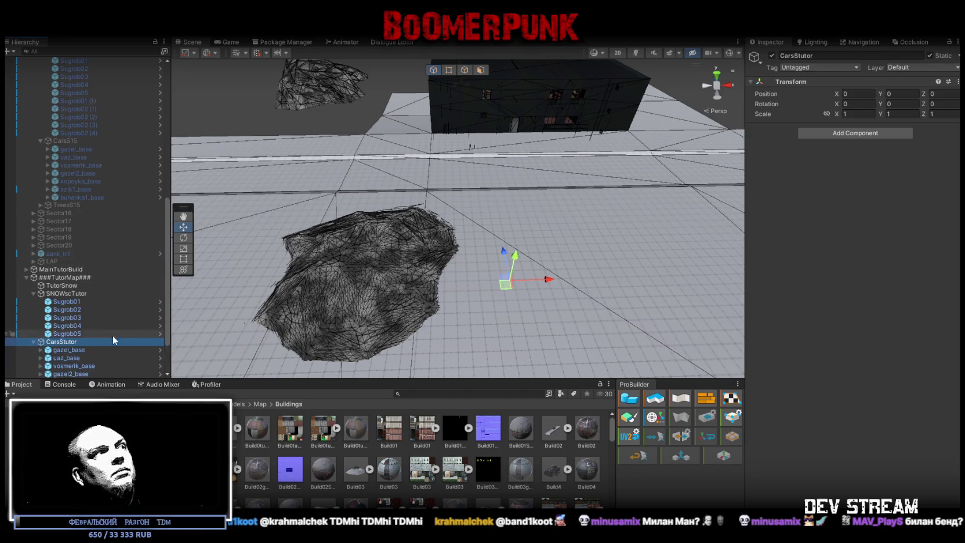
pyautogui.scroll(-3, 87, 336)
pyautogui.click(75, 292)
pyautogui.keyDown('shift'); pyautogui.click(83, 341); pyautogui.keyUp('shift')
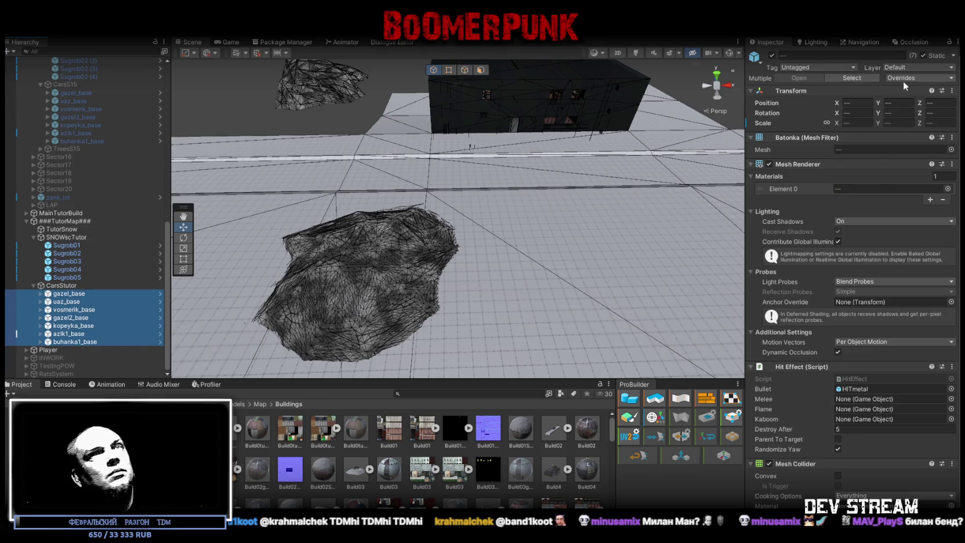
pyautogui.click(872, 102)
pyautogui.write('0')
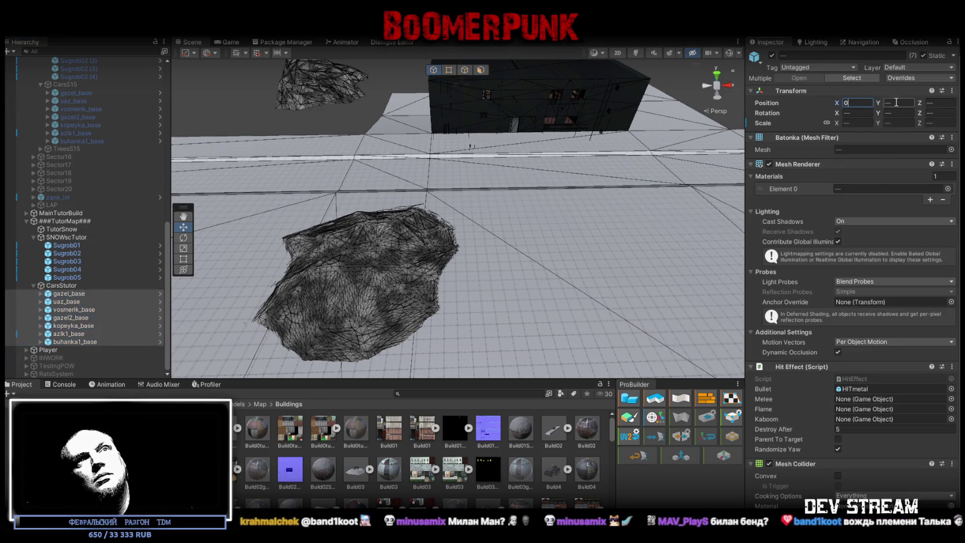
pyautogui.click(938, 102)
pyautogui.write('0')
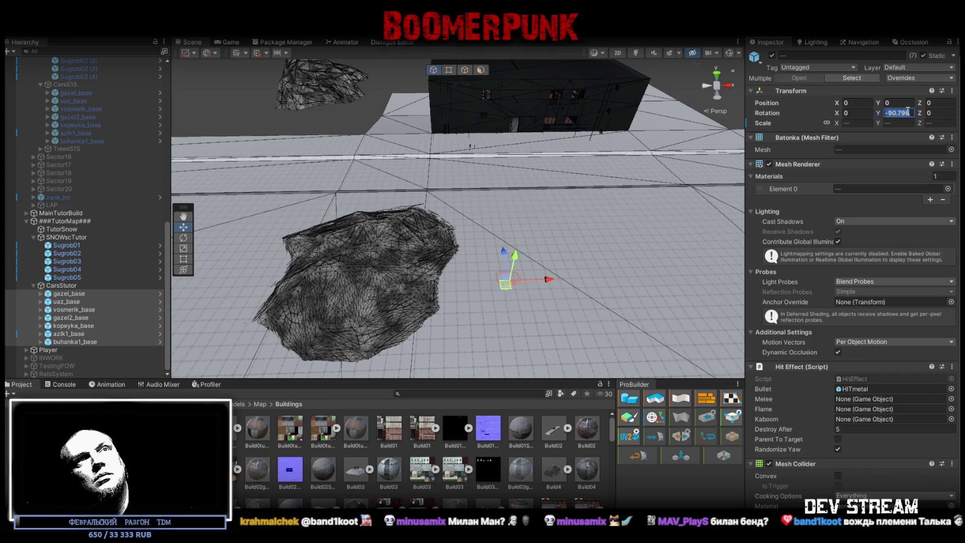
pyautogui.write('0')
pyautogui.press('Return')
pyautogui.moveTo(493, 258)
pyautogui.mouseDown()
pyautogui.moveTo(522, 148)
pyautogui.moveTo(406, 189)
pyautogui.moveTo(616, 145)
pyautogui.moveTo(626, 107)
pyautogui.mouseUp()
# - Frame the Batonka van and slide it along the road beside the snowy plane
pyautogui.press('f')
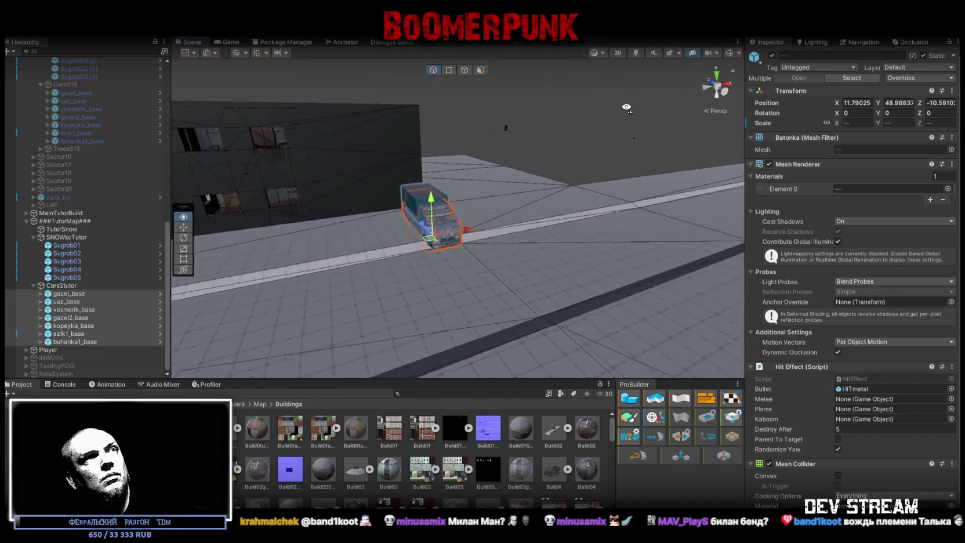
pyautogui.scroll(10, 626, 107)
pyautogui.press('w')
pyautogui.moveTo(456, 232)
pyautogui.mouseDown()
pyautogui.moveTo(465, 229)
pyautogui.moveTo(456, 215)
pyautogui.moveTo(533, 266)
pyautogui.moveTo(493, 277)
pyautogui.moveTo(530, 212)
pyautogui.moveTo(464, 186)
pyautogui.mouseUp()
pyautogui.scroll(-5, 528, 205)
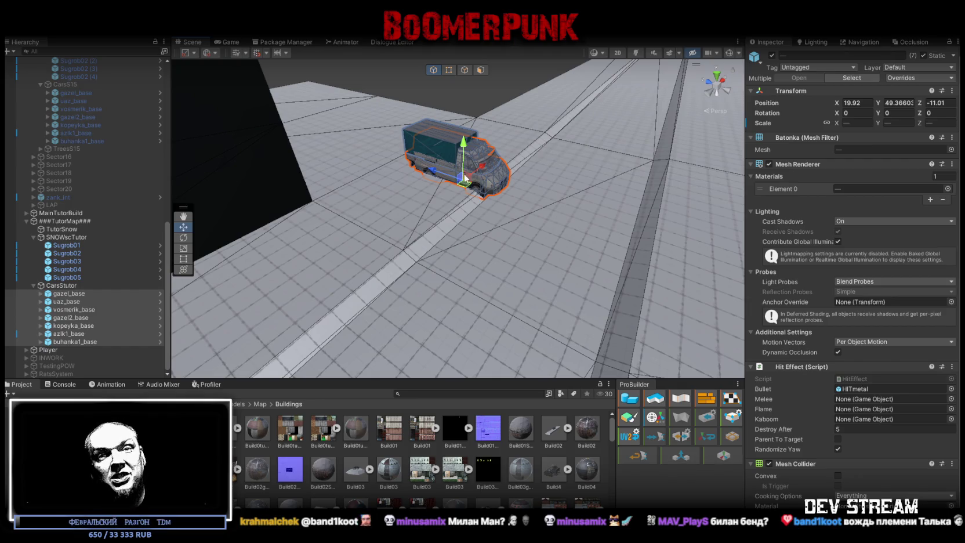
# - Space the van, gazel_base truck and uaz_base car side by side along the road
pyautogui.moveTo(413, 103)
pyautogui.mouseDown()
pyautogui.moveTo(307, 219)
pyautogui.moveTo(262, 232)
pyautogui.mouseUp()
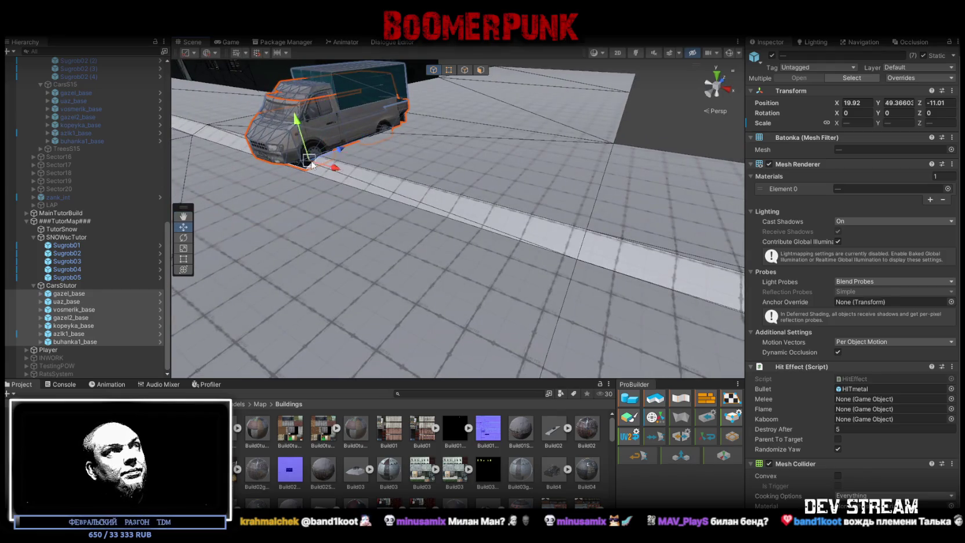
pyautogui.moveTo(309, 170)
pyautogui.mouseDown()
pyautogui.moveTo(568, 236)
pyautogui.moveTo(510, 250)
pyautogui.moveTo(556, 243)
pyautogui.moveTo(533, 191)
pyautogui.moveTo(507, 165)
pyautogui.moveTo(476, 186)
pyautogui.mouseUp()
pyautogui.click(92, 294)
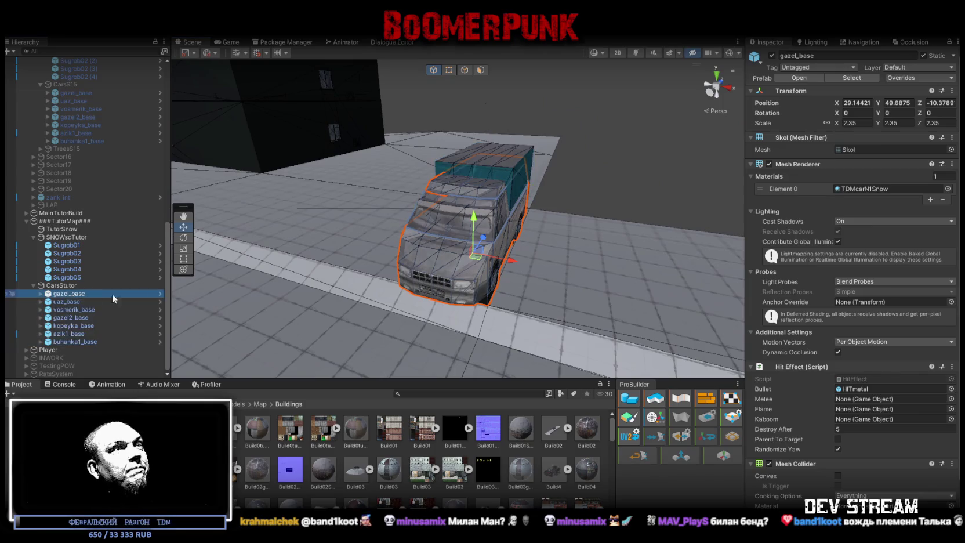
pyautogui.moveTo(512, 260); pyautogui.dragTo(380, 227)
pyautogui.moveTo(381, 228)
pyautogui.mouseDown()
pyautogui.moveTo(348, 244)
pyautogui.moveTo(162, 282)
pyautogui.mouseUp()
pyautogui.click(67, 302)
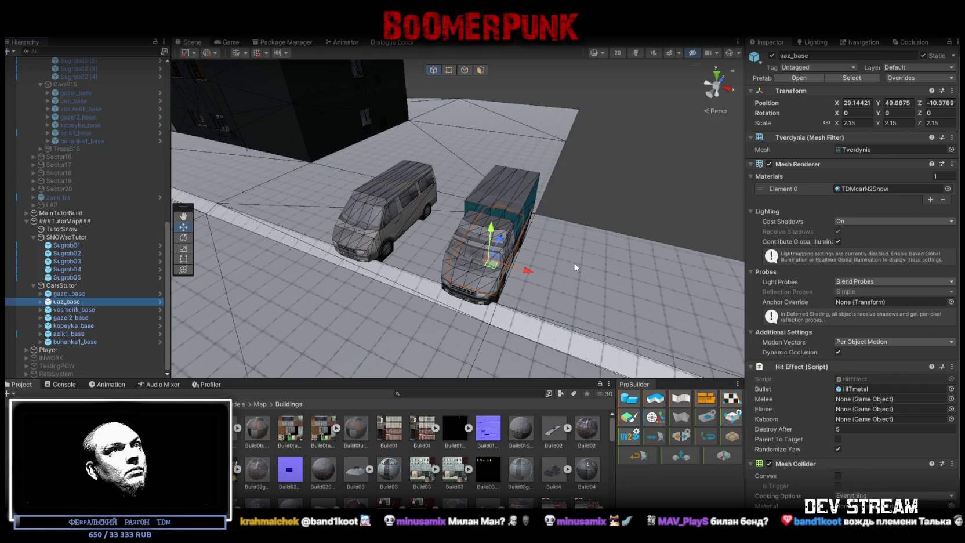
pyautogui.moveTo(510, 255)
pyautogui.mouseDown()
pyautogui.moveTo(325, 220)
pyautogui.moveTo(590, 140)
pyautogui.moveTo(512, 139)
pyautogui.moveTo(514, 205)
pyautogui.moveTo(474, 181)
pyautogui.moveTo(513, 188)
pyautogui.moveTo(545, 167)
pyautogui.moveTo(555, 179)
pyautogui.moveTo(390, 149)
pyautogui.moveTo(299, 172)
pyautogui.moveTo(597, 219)
pyautogui.moveTo(468, 237)
pyautogui.moveTo(616, 199)
pyautogui.moveTo(580, 194)
pyautogui.mouseUp()
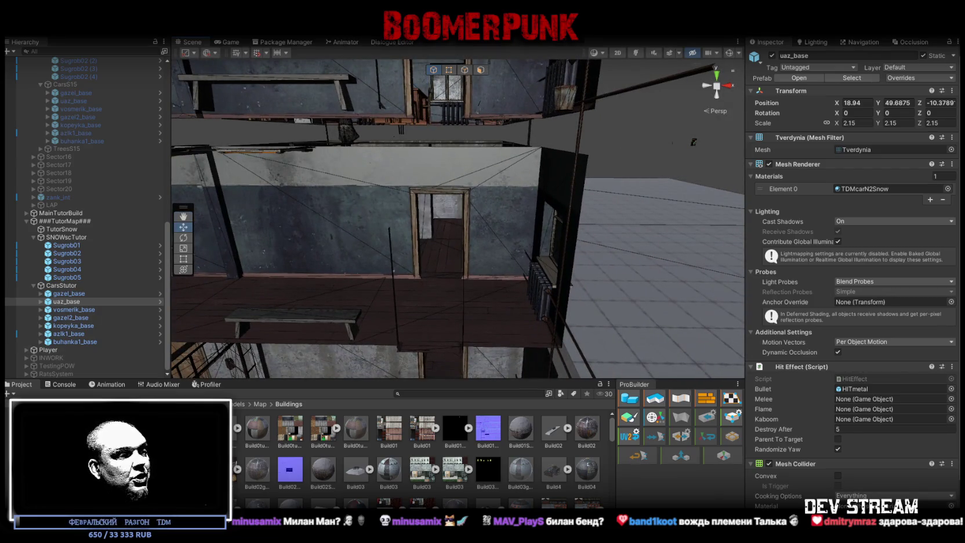
pyautogui.hotkey('alt', 'Tab')
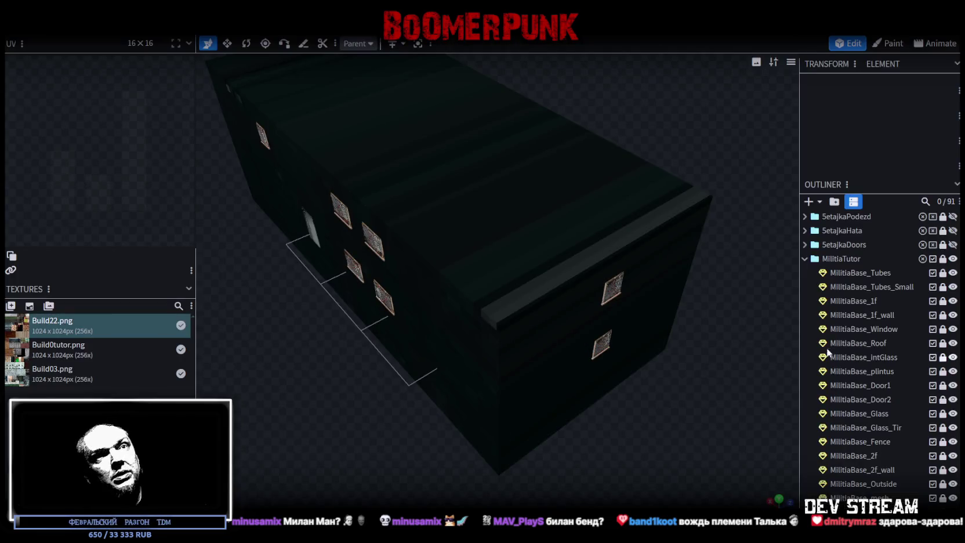
# - Hide MilitiaBase_Outside, then the entire MilitiaTutor group, leaving only the empty grid
pyautogui.scroll(-3, 930, 316)
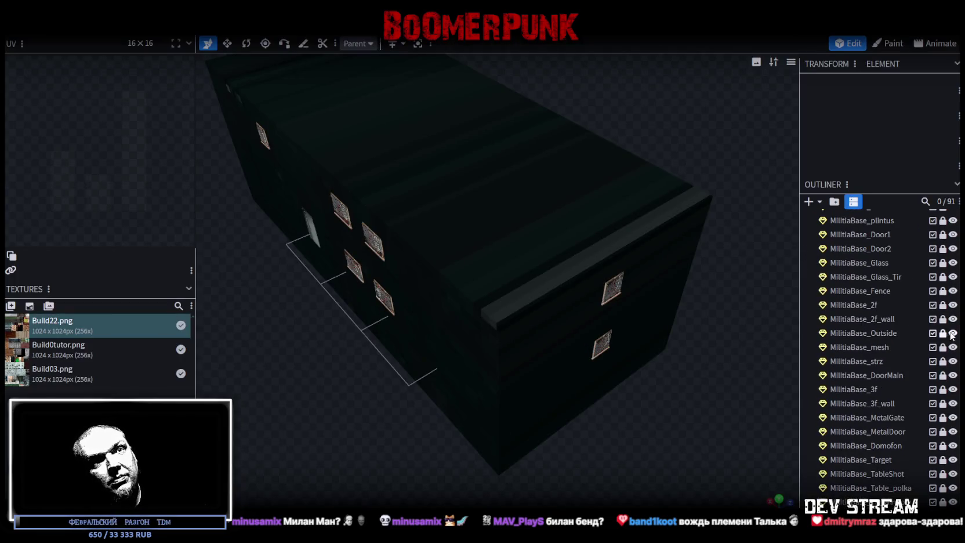
pyautogui.click(952, 333)
pyautogui.moveTo(522, 406)
pyautogui.mouseDown()
pyautogui.moveTo(475, 355)
pyautogui.moveTo(716, 346)
pyautogui.moveTo(566, 376)
pyautogui.moveTo(618, 372)
pyautogui.mouseUp()
pyautogui.scroll(5, 627, 392)
pyautogui.scroll(5, 623, 393)
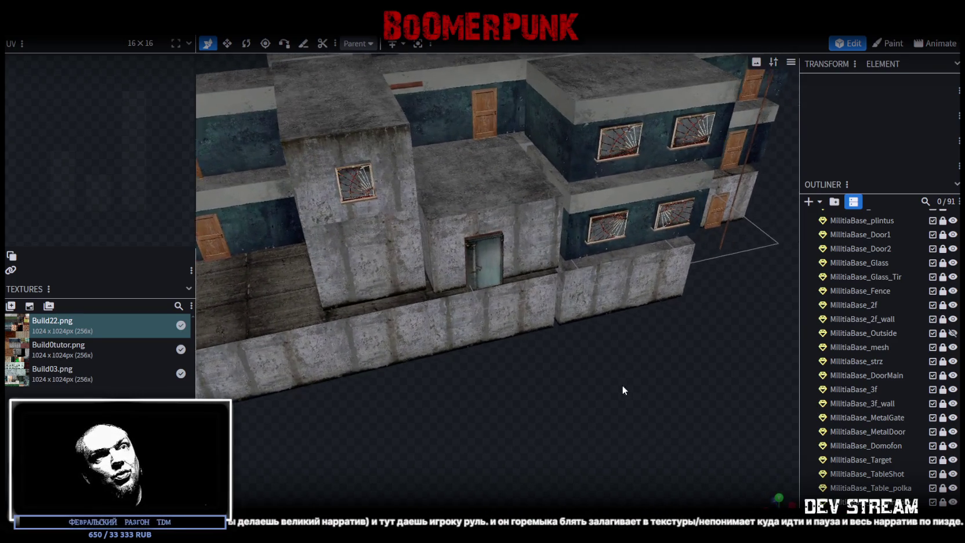
pyautogui.scroll(2, 916, 335)
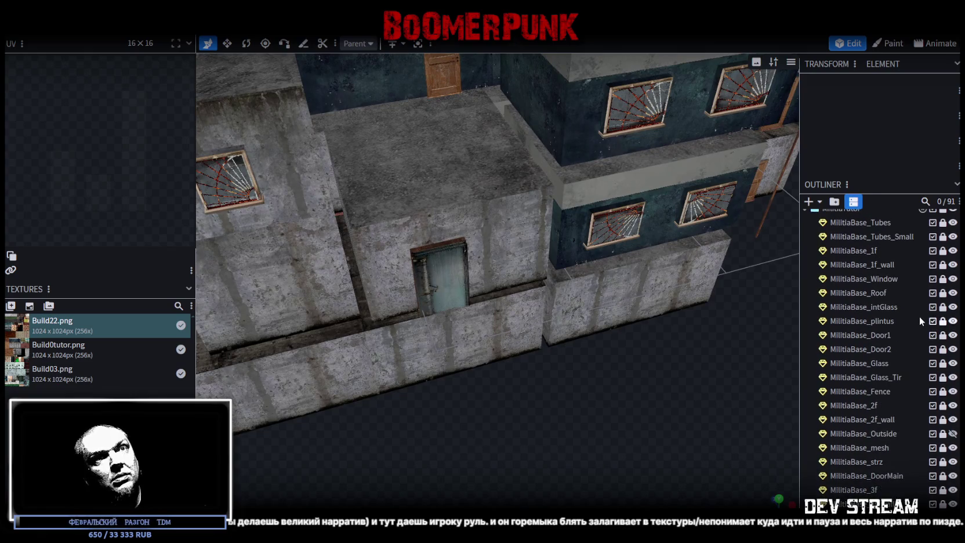
pyautogui.scroll(2, 922, 325)
pyautogui.click(952, 259)
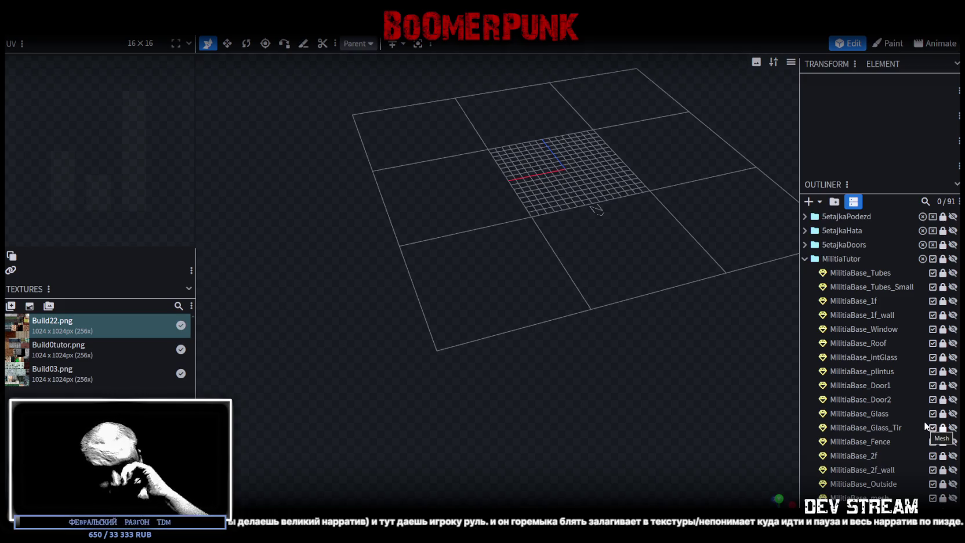
pyautogui.scroll(-3, 916, 413)
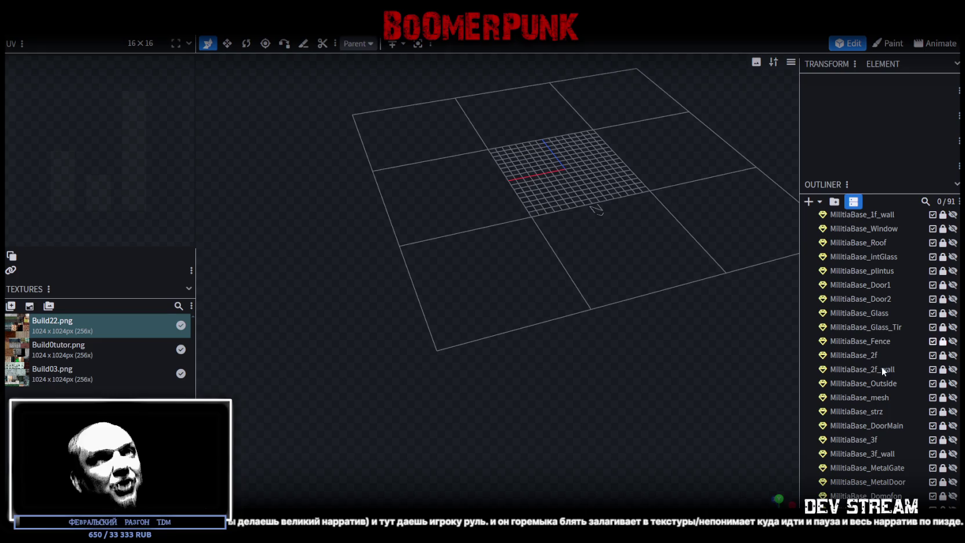
pyautogui.click(952, 355)
# - Show the MilitiaBase_2f walls and select the door frame inside the doorway
pyautogui.click(953, 369)
pyautogui.moveTo(698, 355)
pyautogui.mouseDown()
pyautogui.moveTo(589, 373)
pyautogui.moveTo(601, 344)
pyautogui.moveTo(653, 348)
pyautogui.mouseUp()
pyautogui.scroll(10, 653, 349)
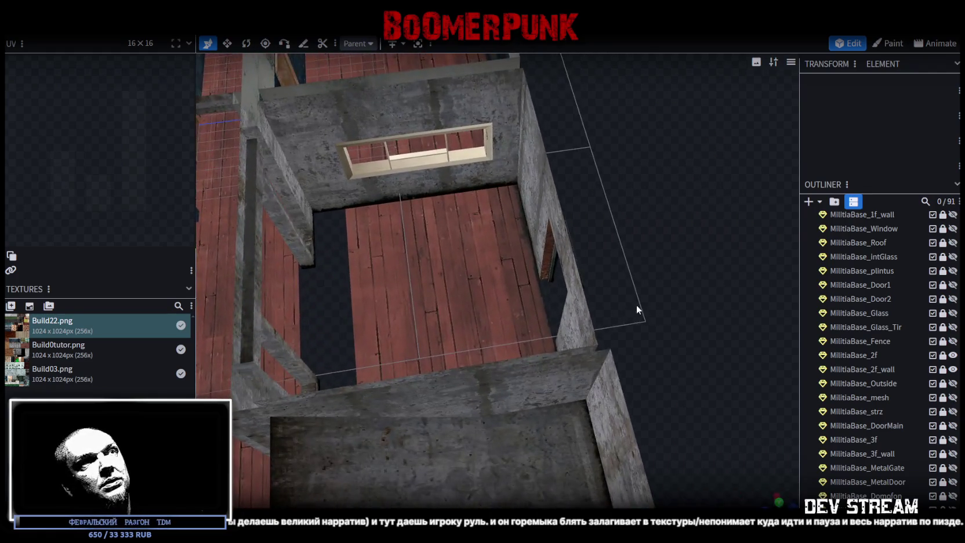
pyautogui.scroll(-3, 638, 308)
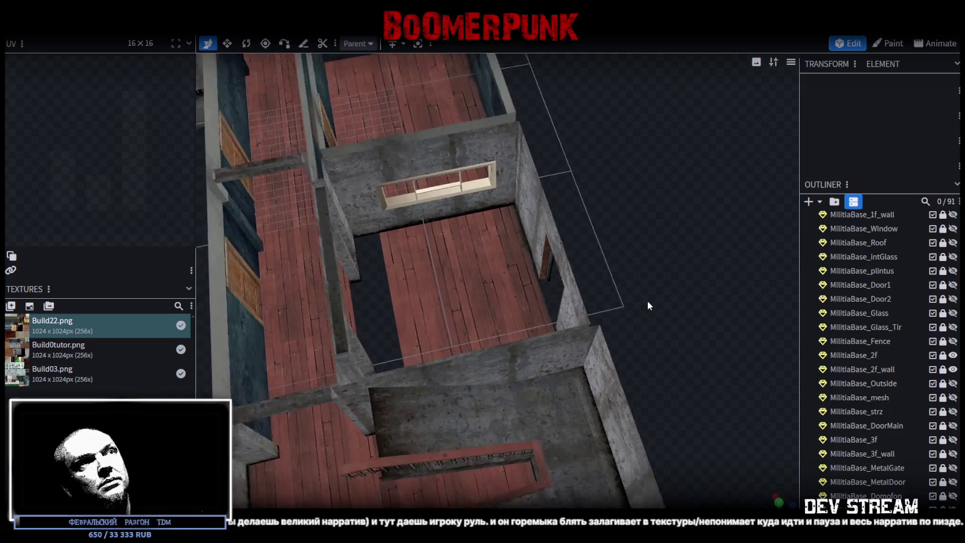
pyautogui.moveTo(648, 305)
pyautogui.mouseDown()
pyautogui.moveTo(560, 289)
pyautogui.moveTo(597, 289)
pyautogui.moveTo(596, 298)
pyautogui.mouseUp()
pyautogui.click(942, 368)
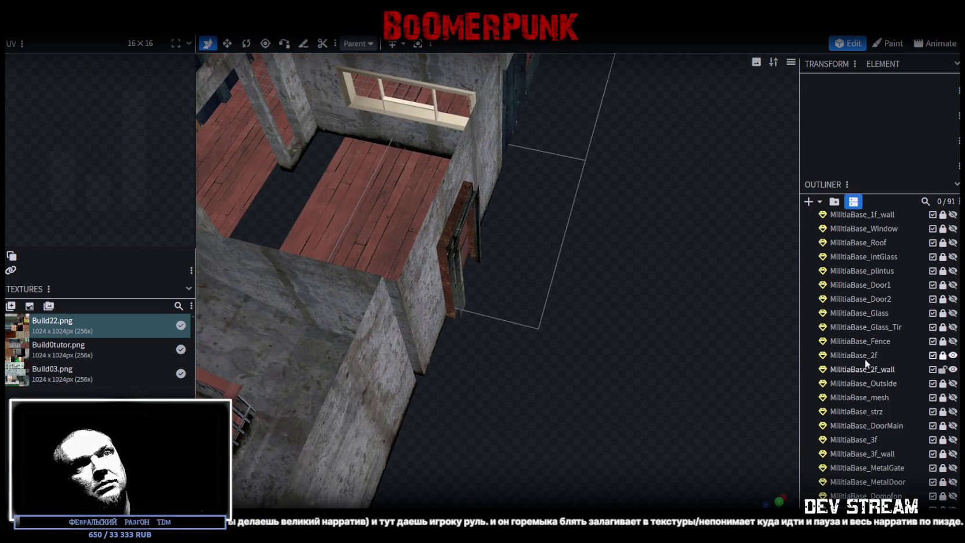
pyautogui.doubleClick(863, 368)
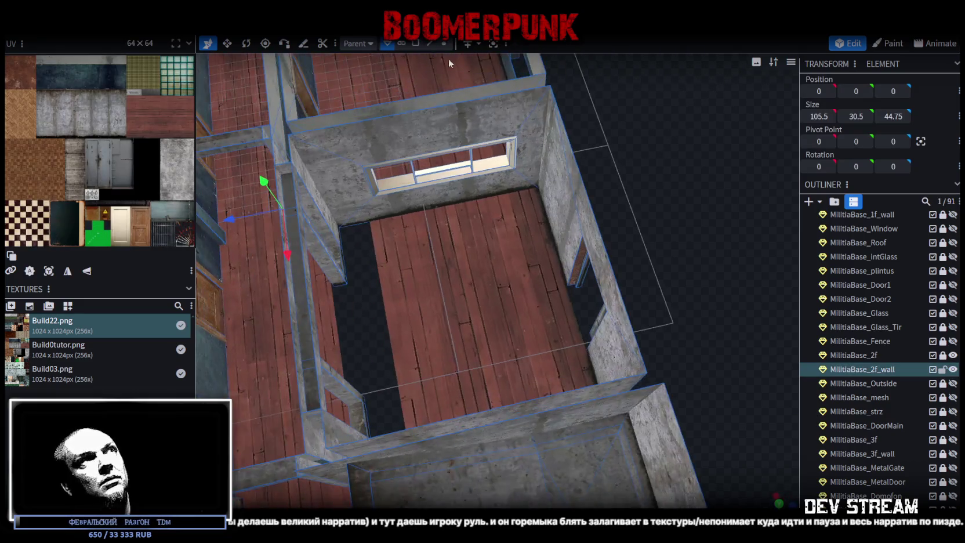
pyautogui.click(444, 43)
pyautogui.moveTo(636, 167)
pyautogui.mouseDown()
pyautogui.moveTo(638, 219)
pyautogui.moveTo(584, 185)
pyautogui.moveTo(609, 180)
pyautogui.moveTo(579, 169)
pyautogui.mouseUp()
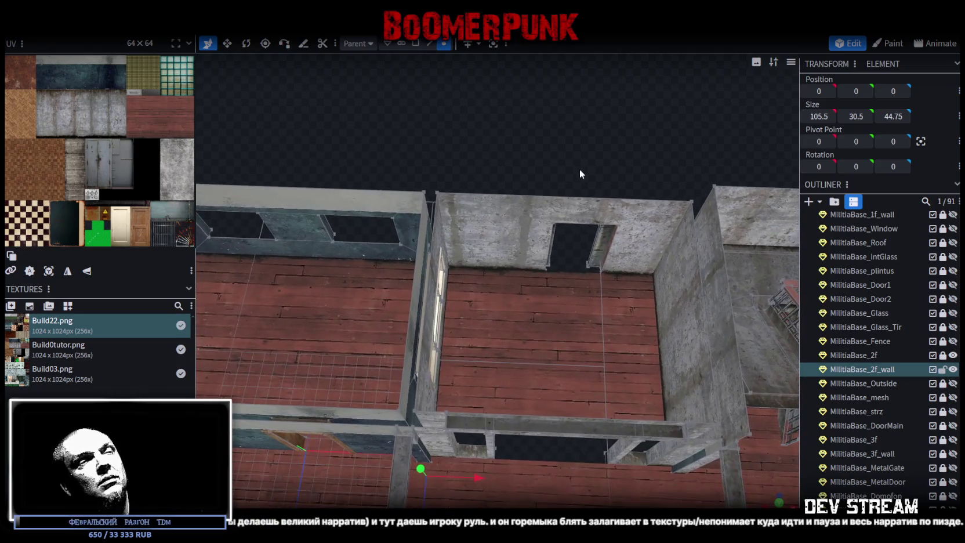
pyautogui.moveTo(508, 146)
pyautogui.mouseDown()
pyautogui.moveTo(642, 277)
pyautogui.moveTo(640, 288)
pyautogui.mouseUp()
pyautogui.moveTo(574, 117)
pyautogui.mouseDown()
pyautogui.moveTo(542, 130)
pyautogui.moveTo(540, 120)
pyautogui.moveTo(462, 183)
pyautogui.moveTo(536, 251)
pyautogui.moveTo(462, 85)
pyautogui.mouseUp()
pyautogui.scroll(3, 544, 128)
# - In face selection, move one inner door-frame face's UV box onto the concrete texture
pyautogui.click(415, 43)
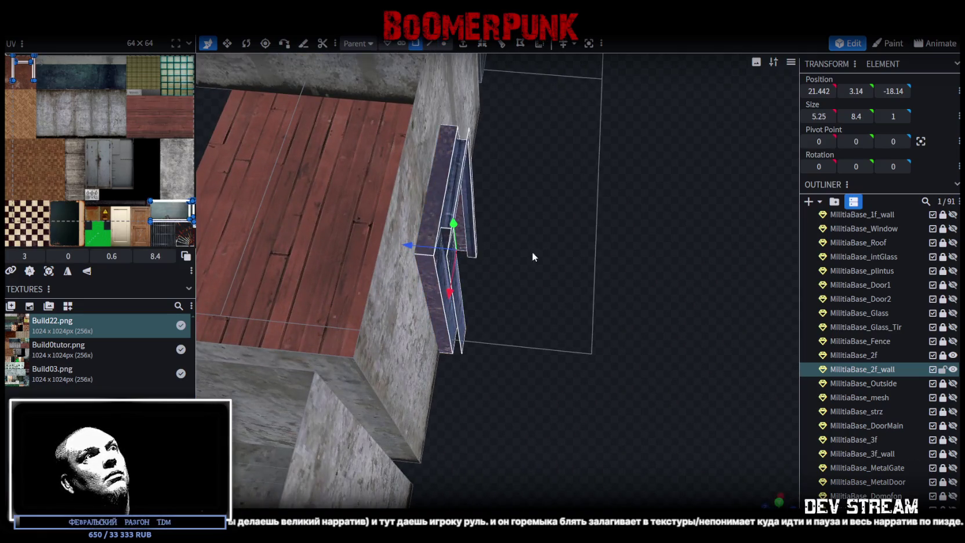
pyautogui.moveTo(530, 257); pyautogui.dragTo(578, 257)
pyautogui.scroll(3, 578, 257)
pyautogui.scroll(-5, 608, 250)
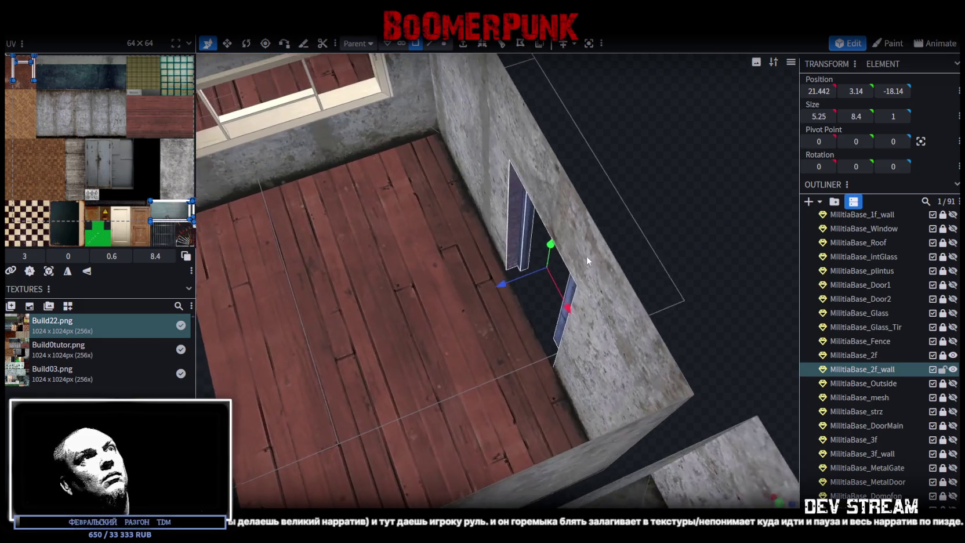
pyautogui.click(515, 200)
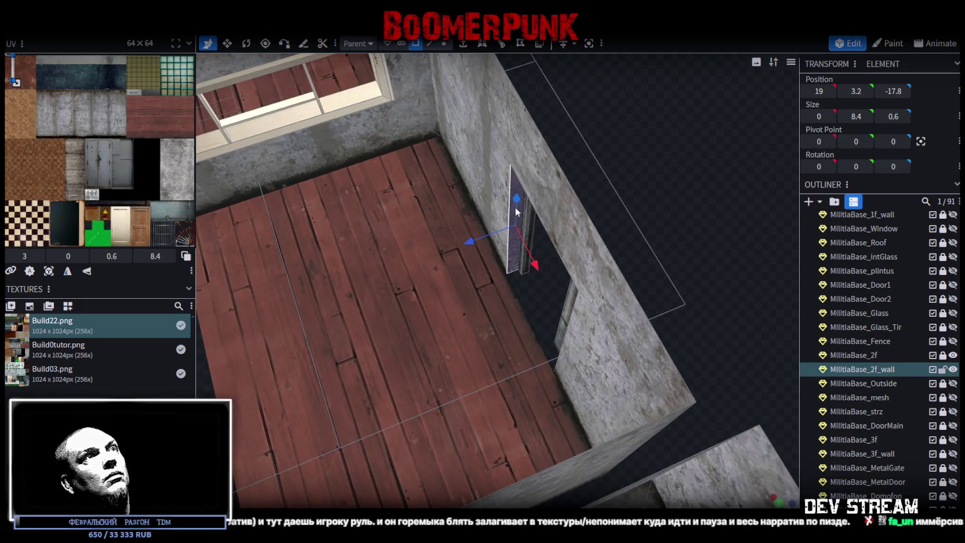
pyautogui.moveTo(13, 71); pyautogui.dragTo(45, 121)
pyautogui.scroll(2, 703, 215)
pyautogui.scroll(5, 65, 145)
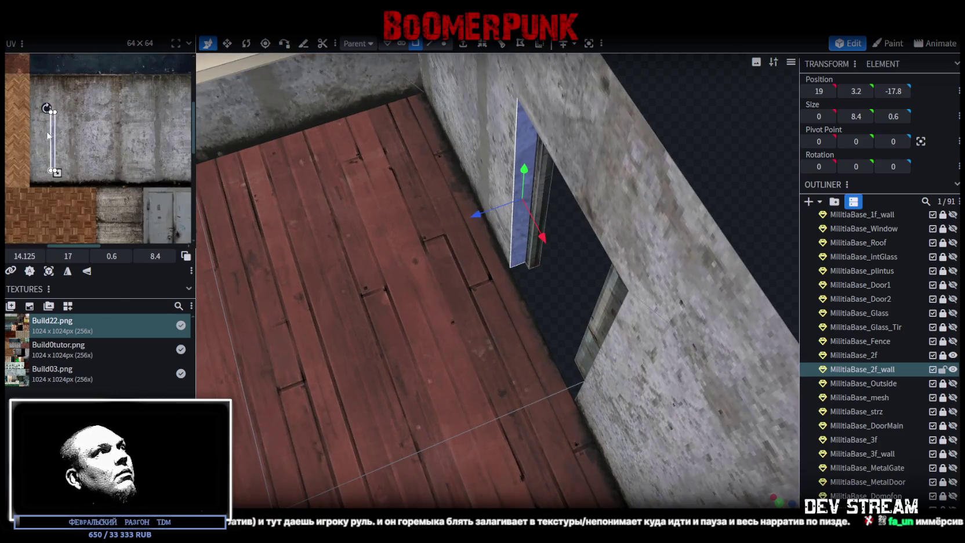
pyautogui.moveTo(66, 149); pyautogui.dragTo(106, 183)
pyautogui.scroll(-3, 678, 222)
pyautogui.scroll(5, 678, 222)
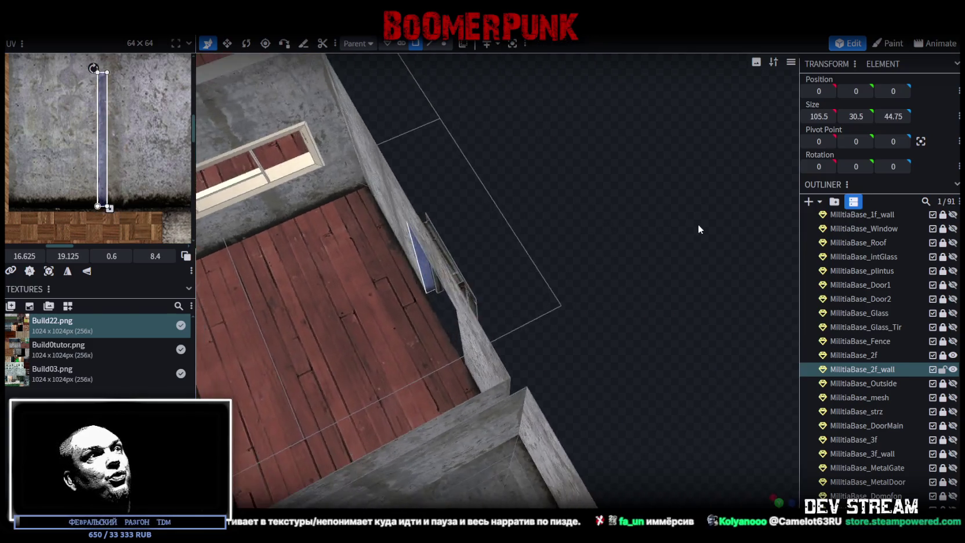
pyautogui.scroll(4, 564, 233)
pyautogui.click(573, 248)
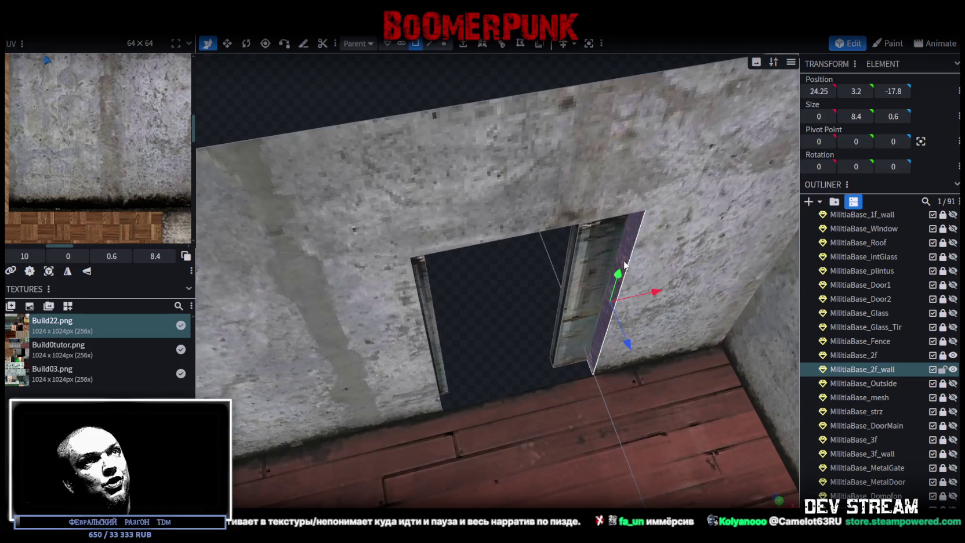
# - Drag the other door-frame face's UV box onto the concrete, with the UV overlay shown
pyautogui.scroll(-3, 97, 109)
pyautogui.moveTo(98, 109)
pyautogui.mouseDown()
pyautogui.moveTo(146, 165)
pyautogui.moveTo(154, 207)
pyautogui.mouseUp()
pyautogui.click(186, 256)
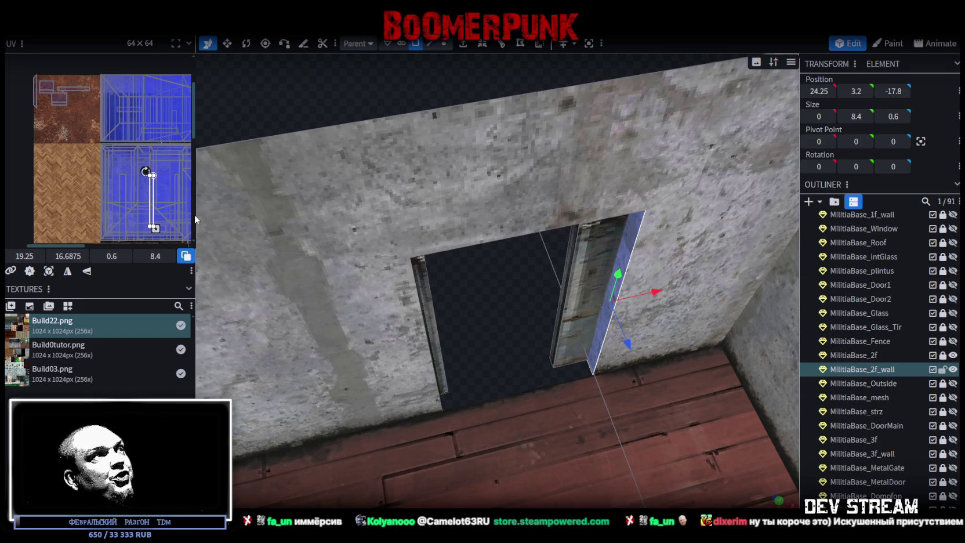
pyautogui.moveTo(195, 215); pyautogui.dragTo(271, 228)
pyautogui.scroll(5, 251, 229)
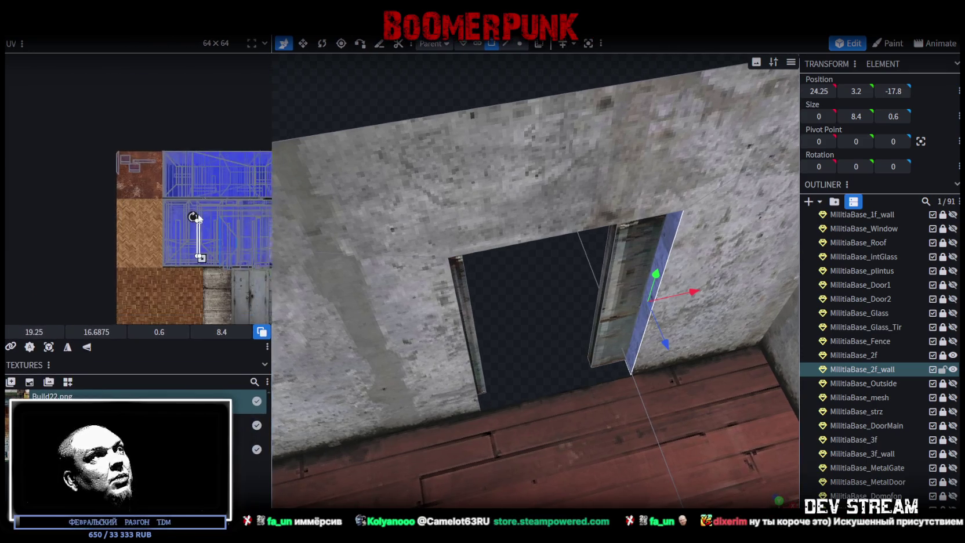
pyautogui.moveTo(101, 191); pyautogui.dragTo(161, 229)
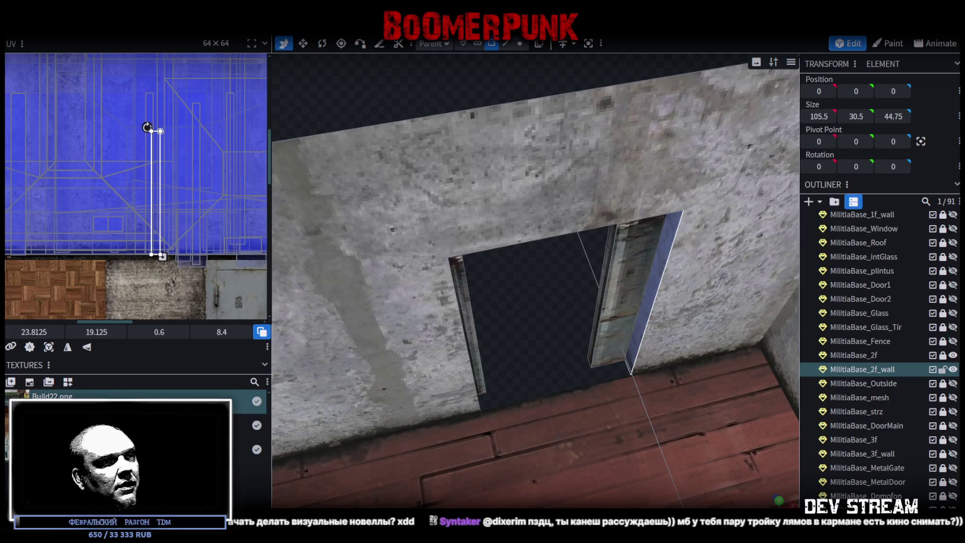
pyautogui.hotkey('alt', 'Tab')
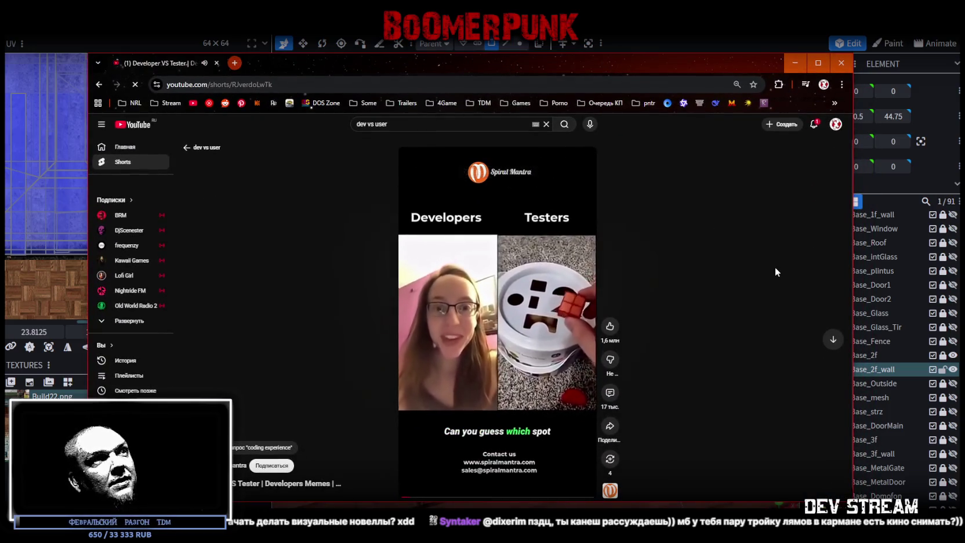
# - Maximize the browser so the 'Developer VS Tester' short fills the screen
pyautogui.click(817, 63)
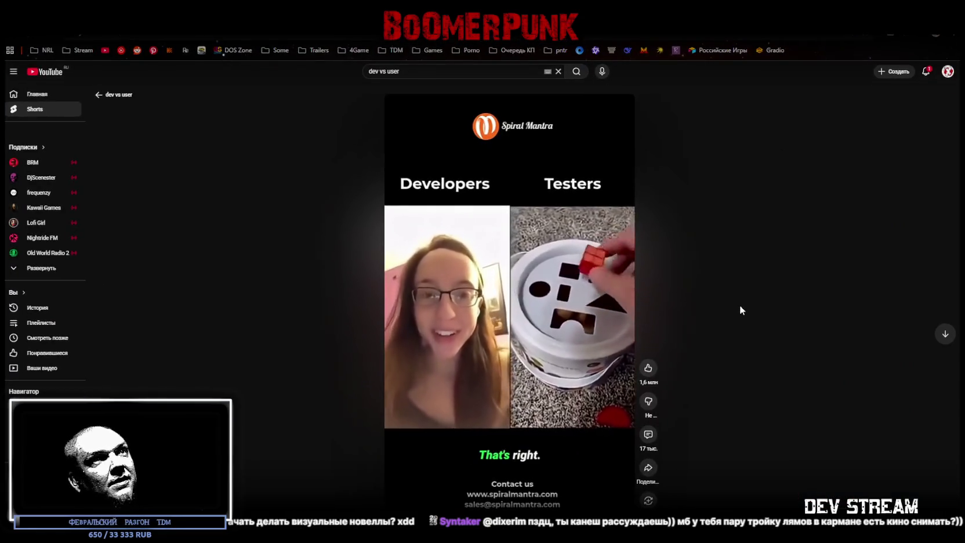
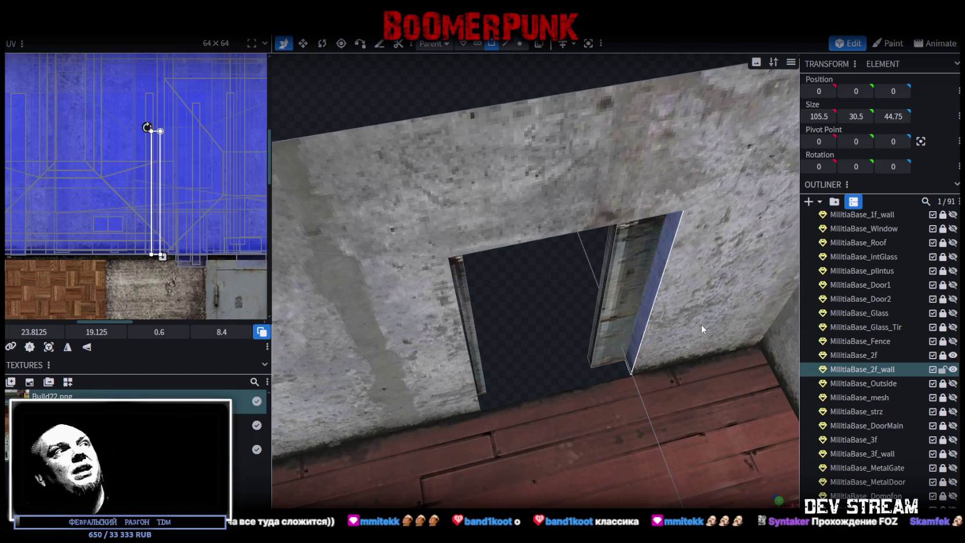
# - Remap the door-jamb face's UV onto the concrete wall texture at 35, 12.3125 (5.25 × 0.6)
pyautogui.scroll(-2, 597, 318)
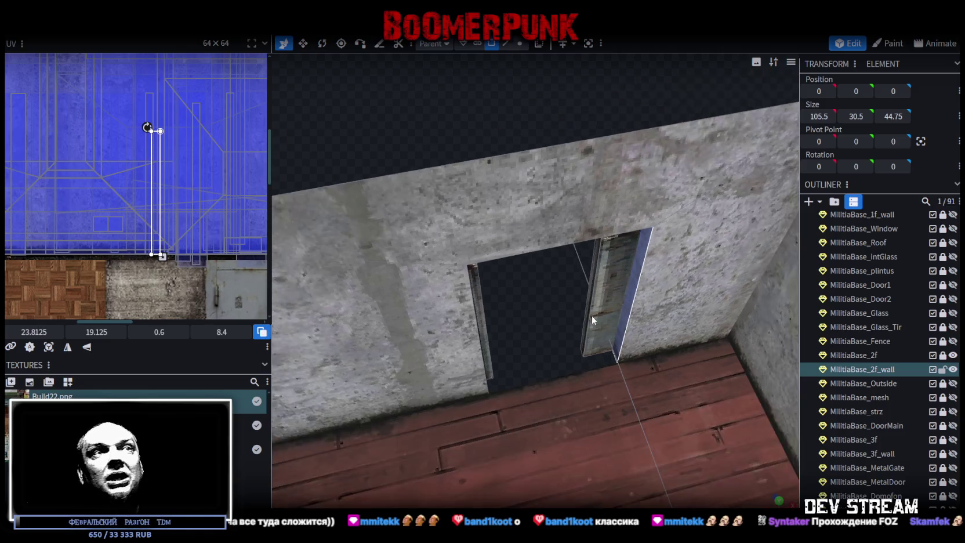
pyautogui.moveTo(538, 306)
pyautogui.mouseDown()
pyautogui.moveTo(557, 339)
pyautogui.moveTo(627, 330)
pyautogui.moveTo(536, 281)
pyautogui.moveTo(509, 309)
pyautogui.moveTo(501, 297)
pyautogui.moveTo(616, 334)
pyautogui.mouseUp()
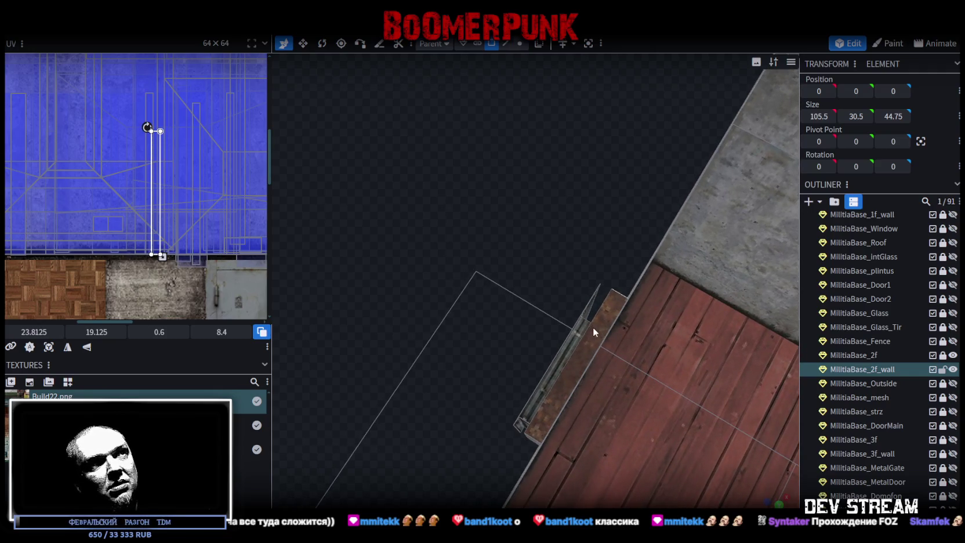
pyautogui.click(593, 332)
pyautogui.scroll(-3, 58, 108)
pyautogui.scroll(3, 79, 113)
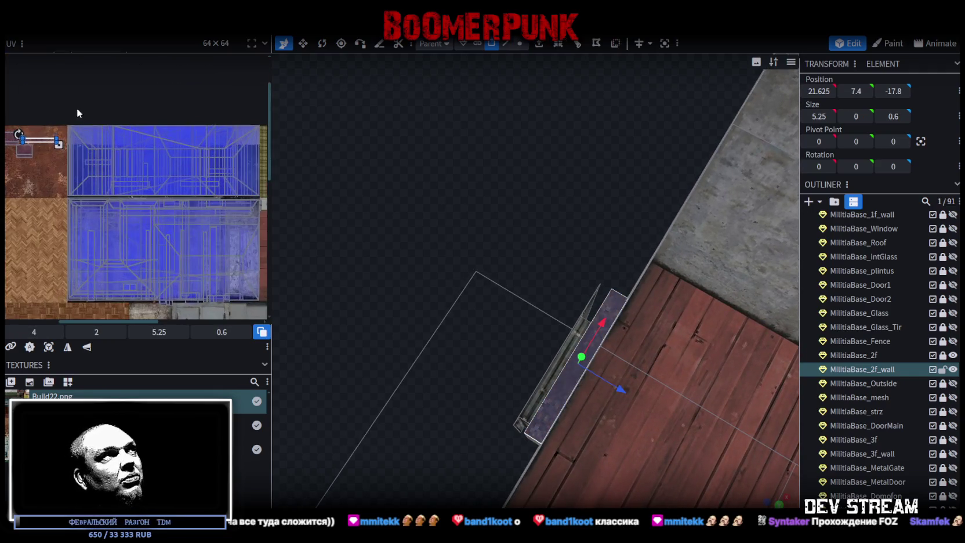
pyautogui.moveTo(56, 140)
pyautogui.mouseDown()
pyautogui.moveTo(116, 158)
pyautogui.moveTo(224, 216)
pyautogui.moveTo(119, 165)
pyautogui.moveTo(175, 154)
pyautogui.mouseUp()
pyautogui.scroll(2, 226, 219)
pyautogui.scroll(1, 225, 223)
pyautogui.moveTo(400, 215)
pyautogui.mouseDown()
pyautogui.moveTo(469, 244)
pyautogui.moveTo(614, 241)
pyautogui.moveTo(549, 359)
pyautogui.moveTo(496, 312)
pyautogui.moveTo(536, 343)
pyautogui.moveTo(455, 219)
pyautogui.mouseUp()
pyautogui.scroll(5, 502, 336)
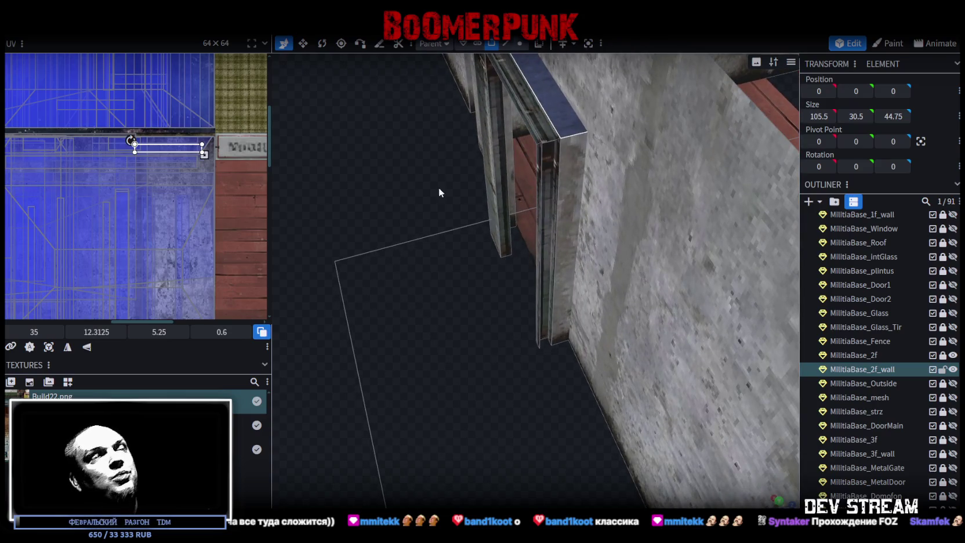
# - Select the doorway threshold's corner vertices, then its 5.25 × 0.6 face, and open its context menu
pyautogui.click(505, 43)
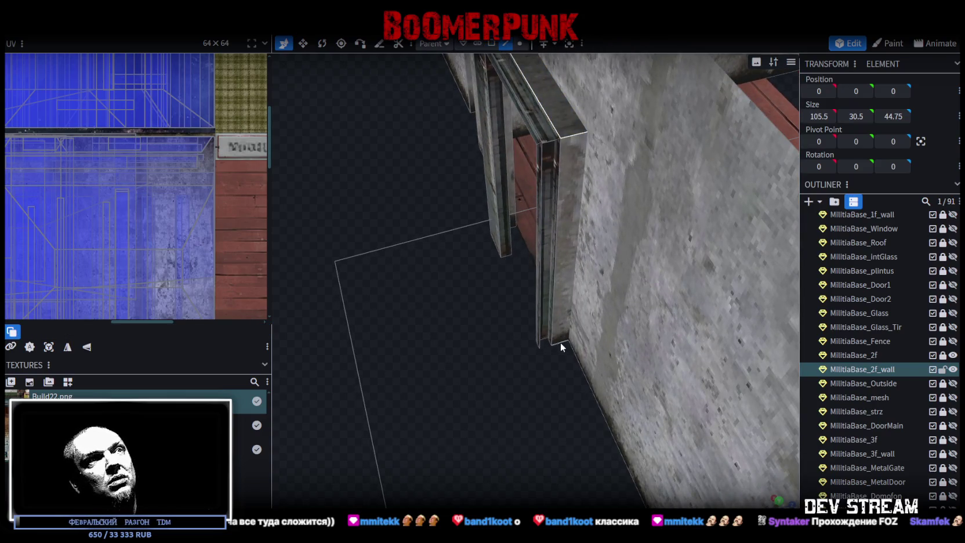
pyautogui.moveTo(465, 377); pyautogui.dragTo(505, 347)
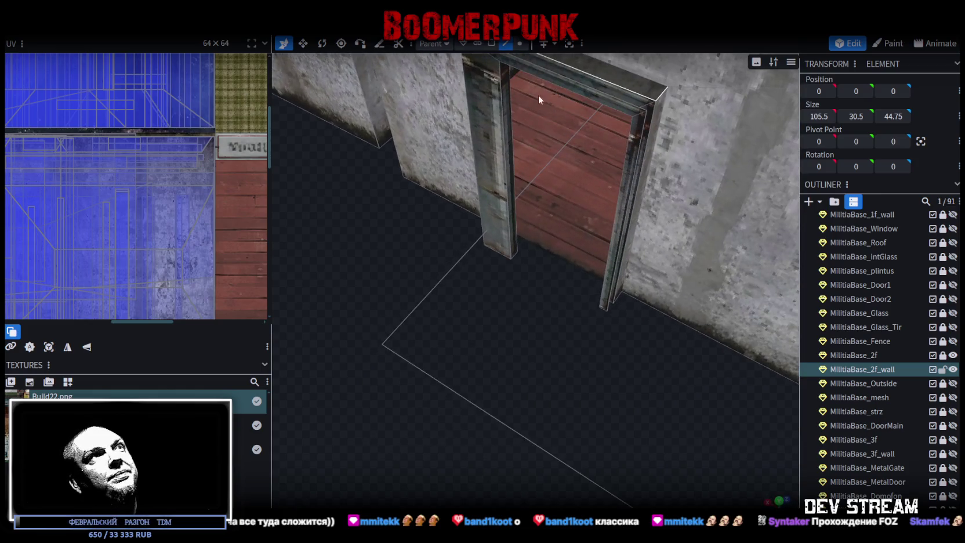
pyautogui.click(519, 45)
pyautogui.moveTo(621, 431)
pyautogui.mouseDown()
pyautogui.moveTo(577, 319)
pyautogui.moveTo(609, 428)
pyautogui.moveTo(582, 356)
pyautogui.mouseUp()
pyautogui.click(568, 321)
pyautogui.keyDown('shift'); pyautogui.click(545, 290); pyautogui.keyUp('shift')
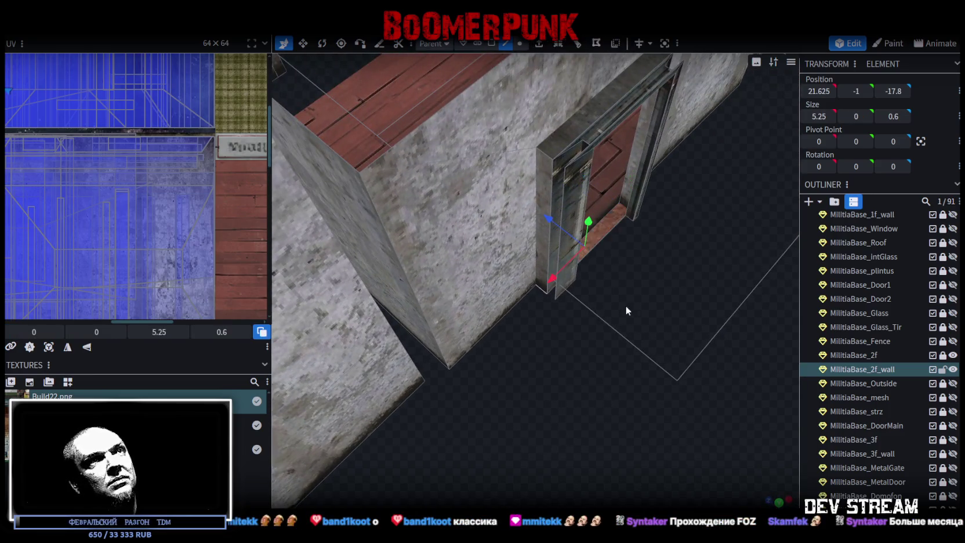
pyautogui.moveTo(627, 310); pyautogui.dragTo(597, 259)
pyautogui.click(491, 43)
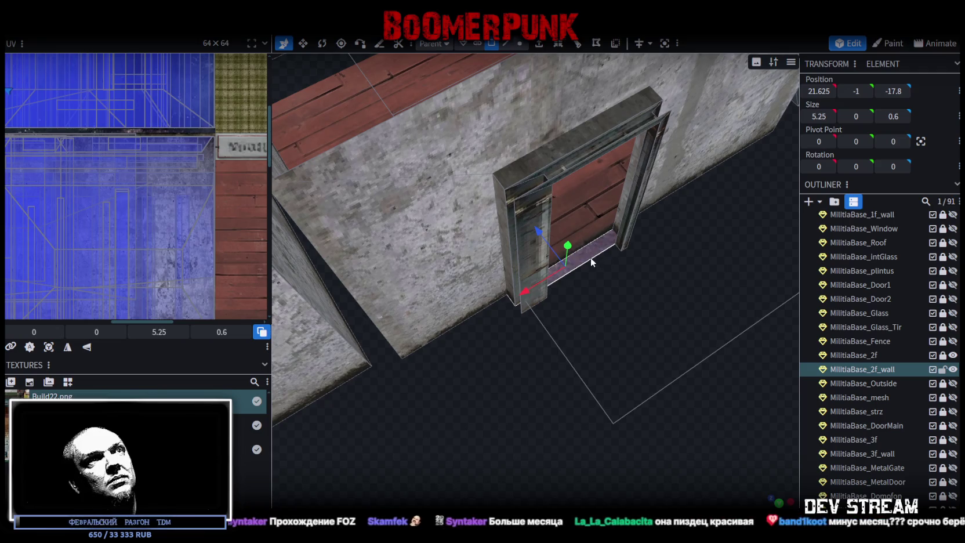
pyautogui.rightClick(591, 262)
# - Split the threshold face into its own mesh and select the new step's top face
pyautogui.click(618, 332)
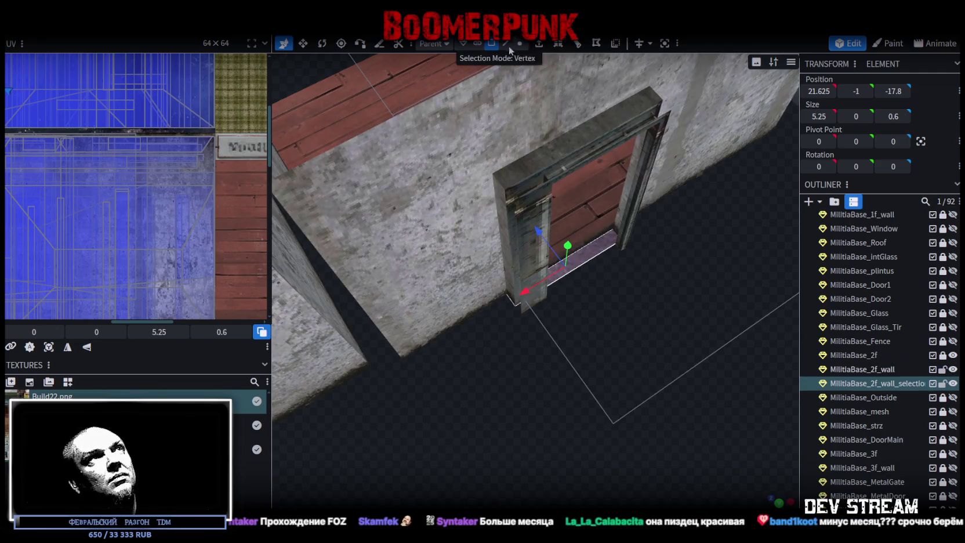
pyautogui.moveTo(513, 290); pyautogui.dragTo(439, 353)
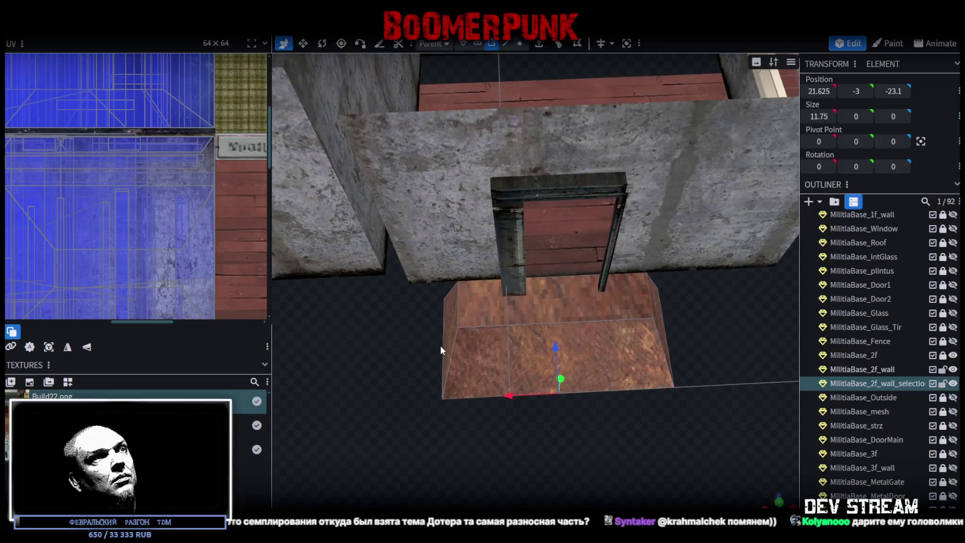
pyautogui.click(544, 313)
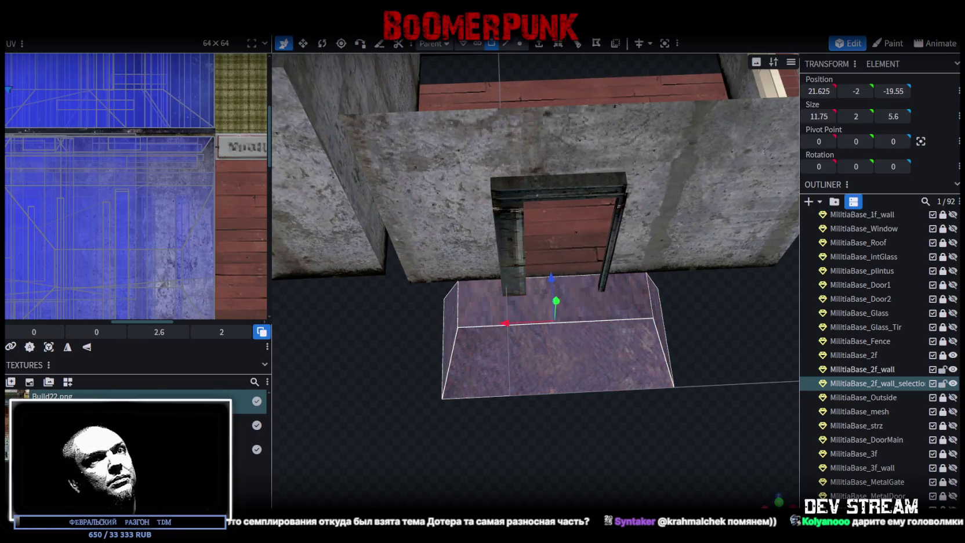
# - Project the step's top-face UV from top view and move it onto the concrete texture
pyautogui.click(779, 501)
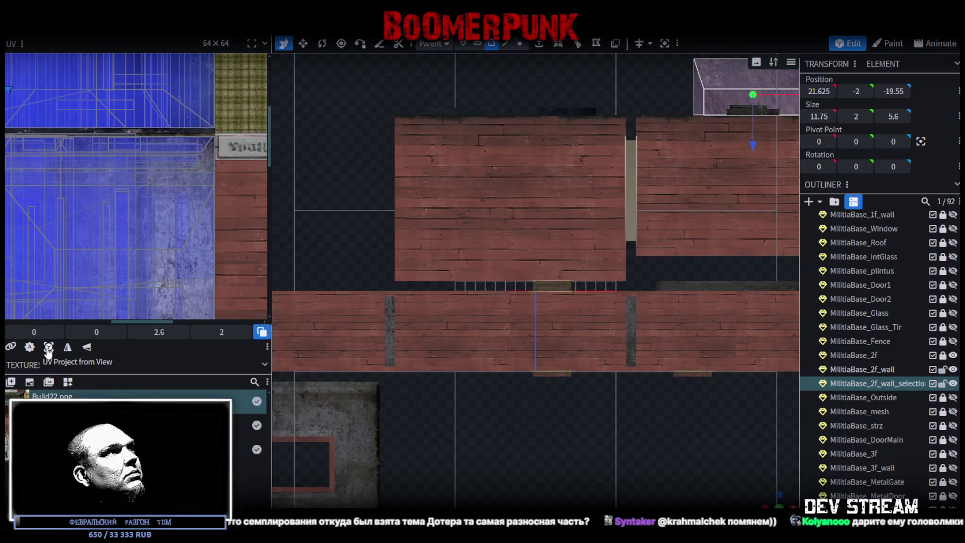
pyautogui.click(48, 347)
pyautogui.moveTo(216, 113)
pyautogui.mouseDown()
pyautogui.moveTo(154, 185)
pyautogui.moveTo(140, 228)
pyautogui.moveTo(102, 238)
pyautogui.moveTo(117, 255)
pyautogui.moveTo(157, 240)
pyautogui.mouseUp()
pyautogui.scroll(3, 117, 255)
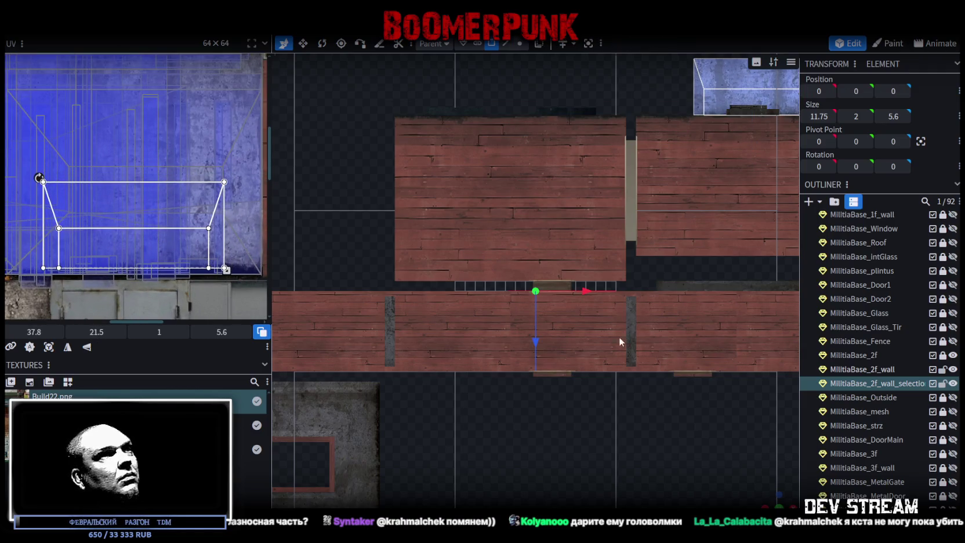
pyautogui.moveTo(619, 342)
pyautogui.mouseDown()
pyautogui.moveTo(569, 430)
pyautogui.moveTo(471, 448)
pyautogui.moveTo(510, 412)
pyautogui.moveTo(666, 446)
pyautogui.moveTo(638, 406)
pyautogui.moveTo(532, 436)
pyautogui.moveTo(586, 419)
pyautogui.mouseUp()
pyautogui.scroll(-5, 870, 347)
pyautogui.click(637, 401)
pyautogui.scroll(5, 597, 415)
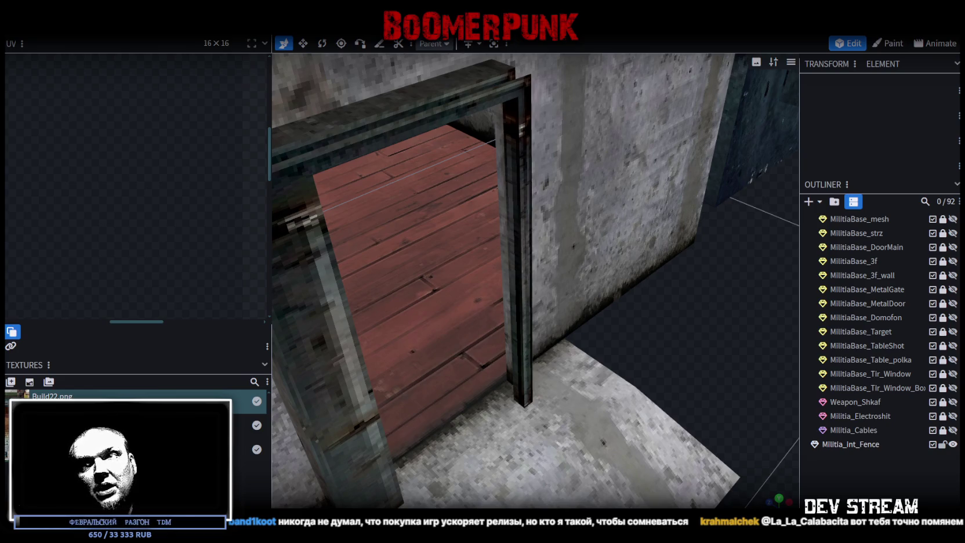
pyautogui.hotkey('alt', 'Tab')
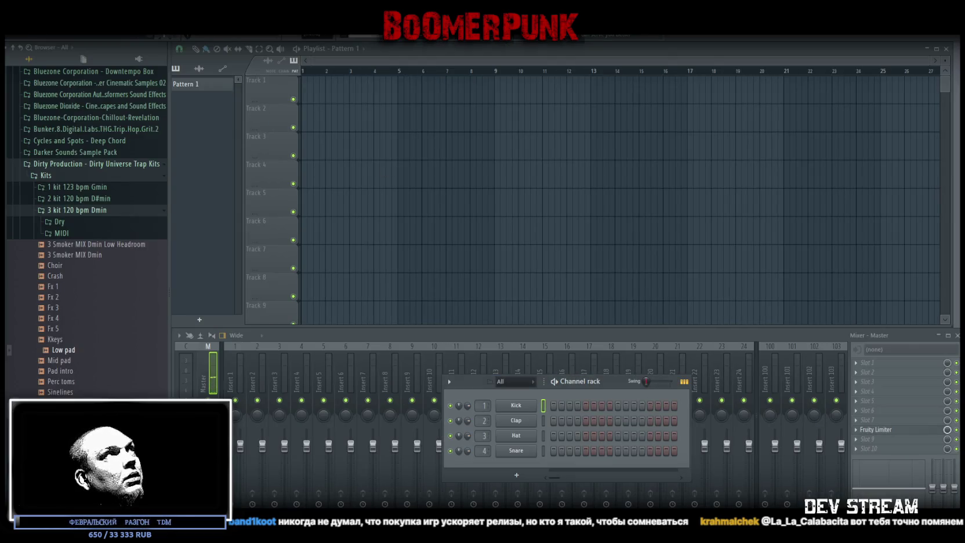
# - Load the most recent project, glukobit_ID_5_05_SpecialAmbient, from the File menu's recent list
pyautogui.click(12, 29)
pyautogui.click(24, 49)
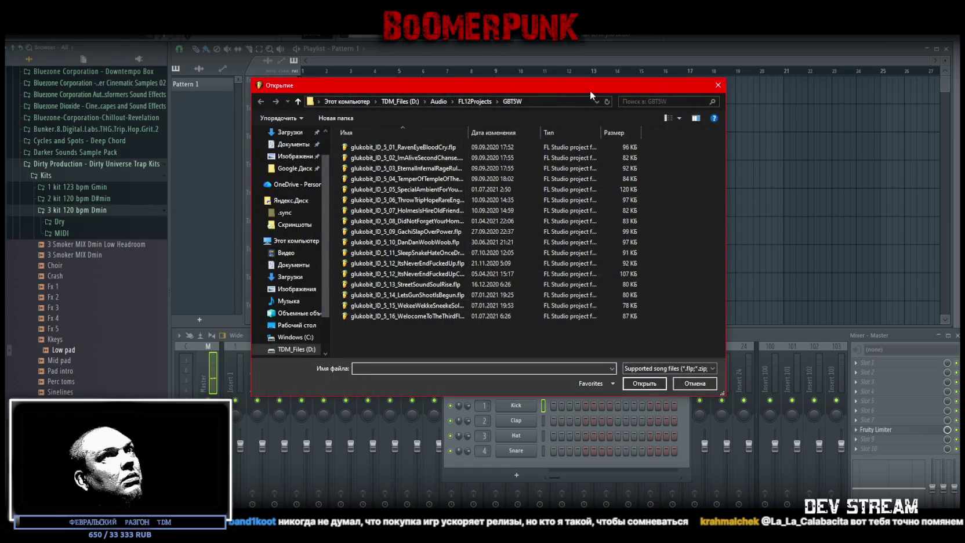
pyautogui.click(718, 85)
pyautogui.click(11, 29)
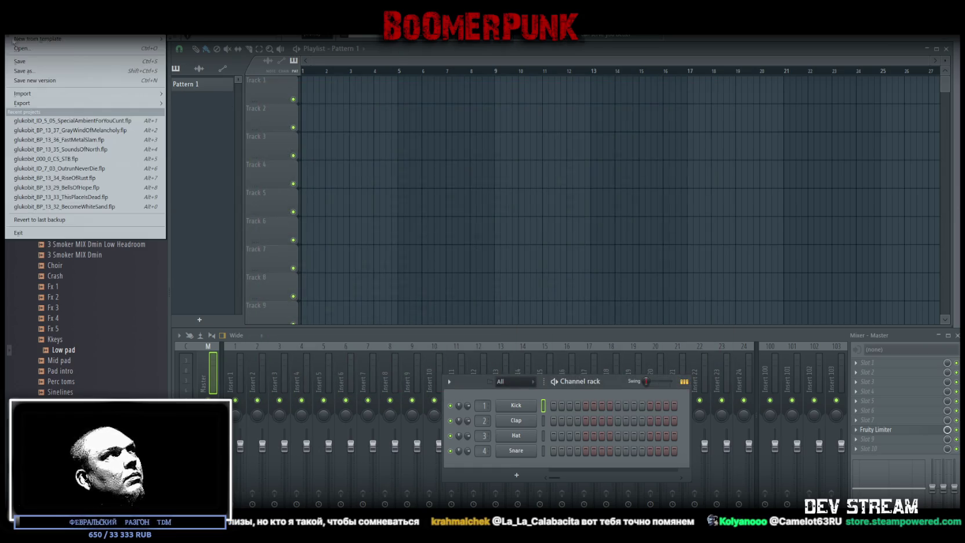
pyautogui.click(52, 122)
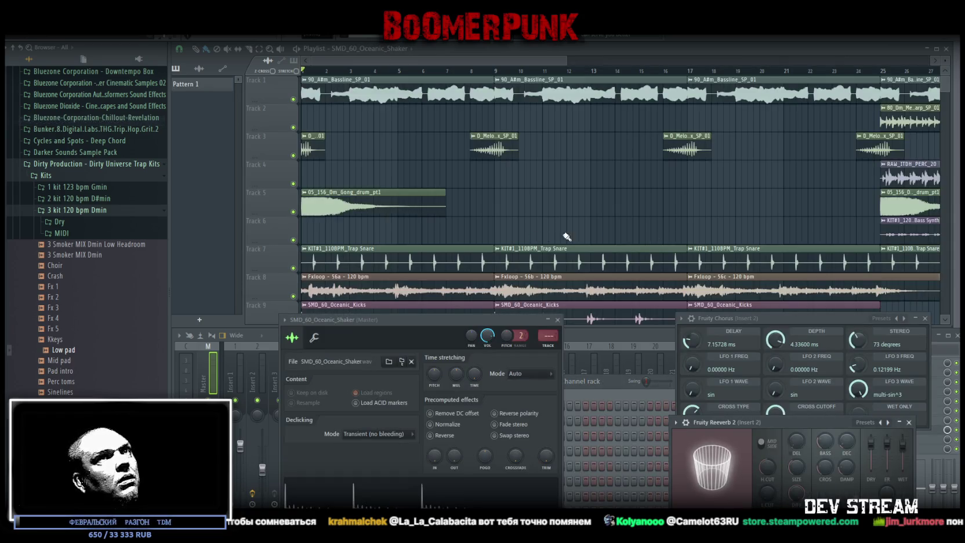
# - Zoom out the playlist, check RAW_ITDH_PERC_20, then show the KIT#3_120BPM_Bass Synth sample settings
pyautogui.scroll(-3, 531, 81)
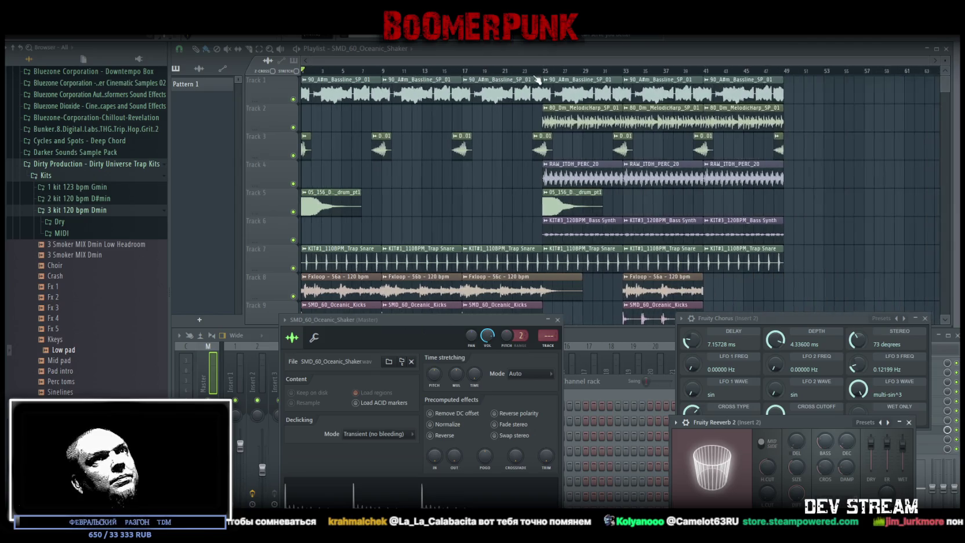
pyautogui.click(573, 175)
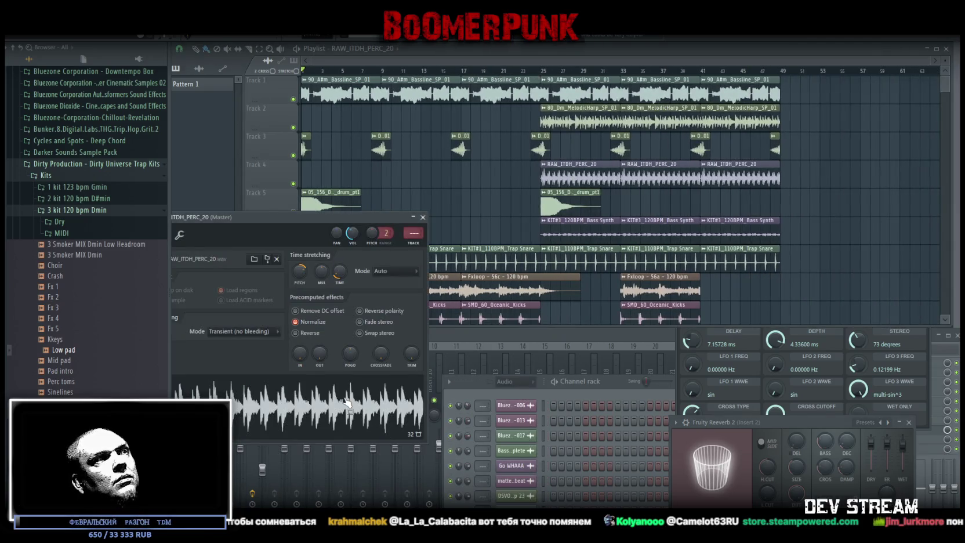
pyautogui.click(424, 218)
pyautogui.click(580, 220)
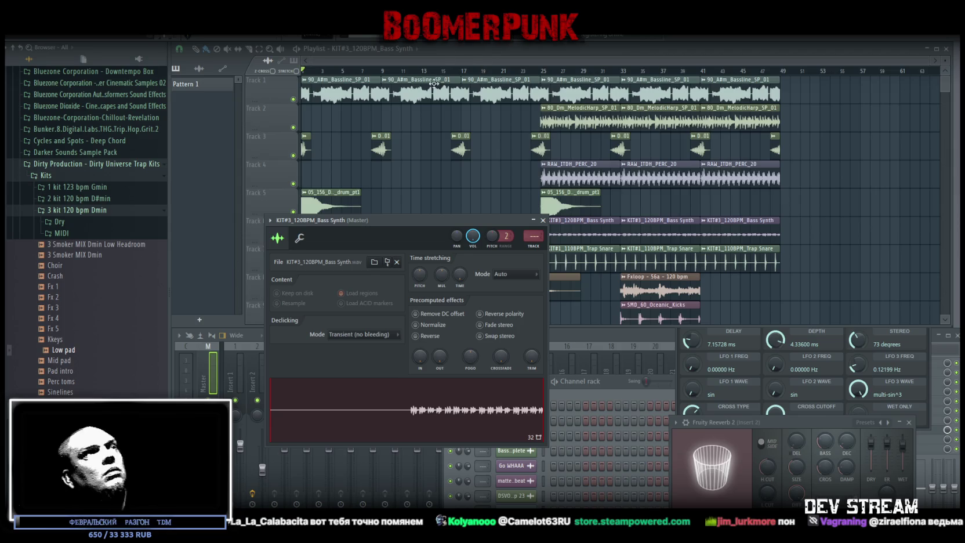
# - Play the song from around bar 25 with Track 6 soloed to hear the bass synth
pyautogui.click(543, 220)
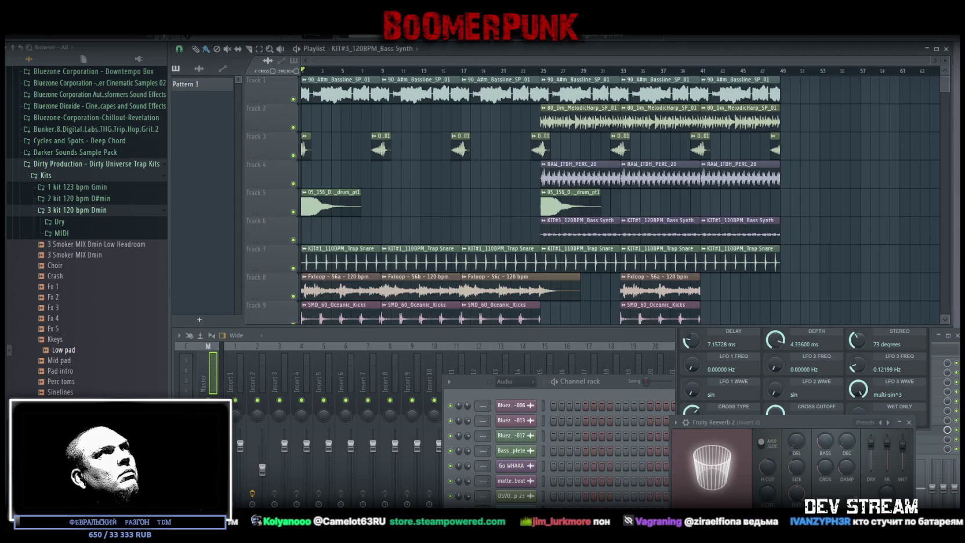
pyautogui.press('space')
pyautogui.click(546, 72)
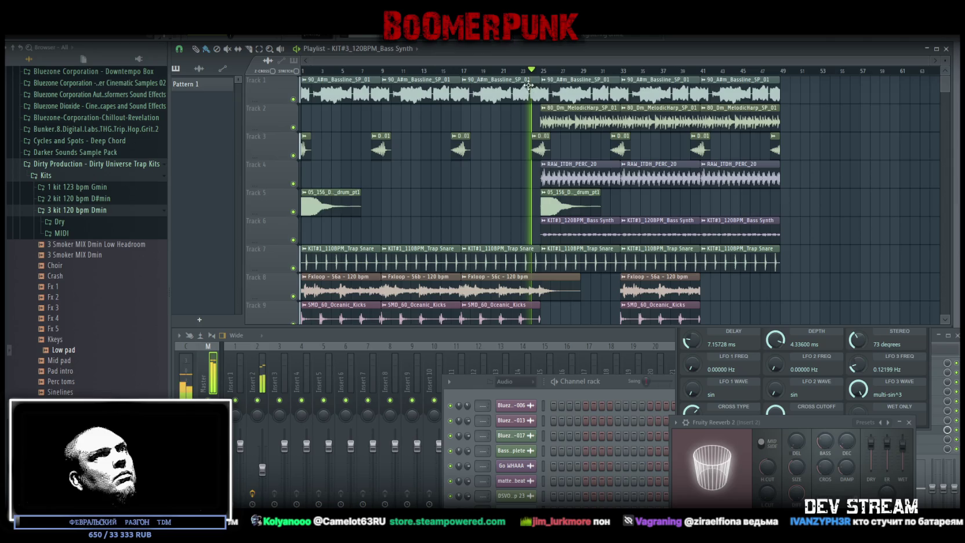
pyautogui.keyDown('ctrl'); pyautogui.click(293, 240); pyautogui.keyUp('ctrl')
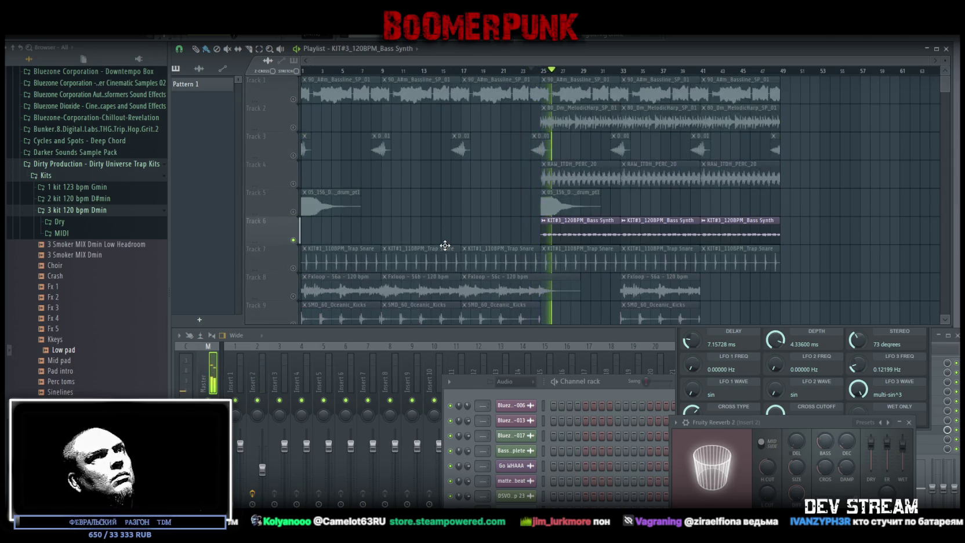
pyautogui.scroll(-2, 606, 255)
pyautogui.scroll(2, 608, 259)
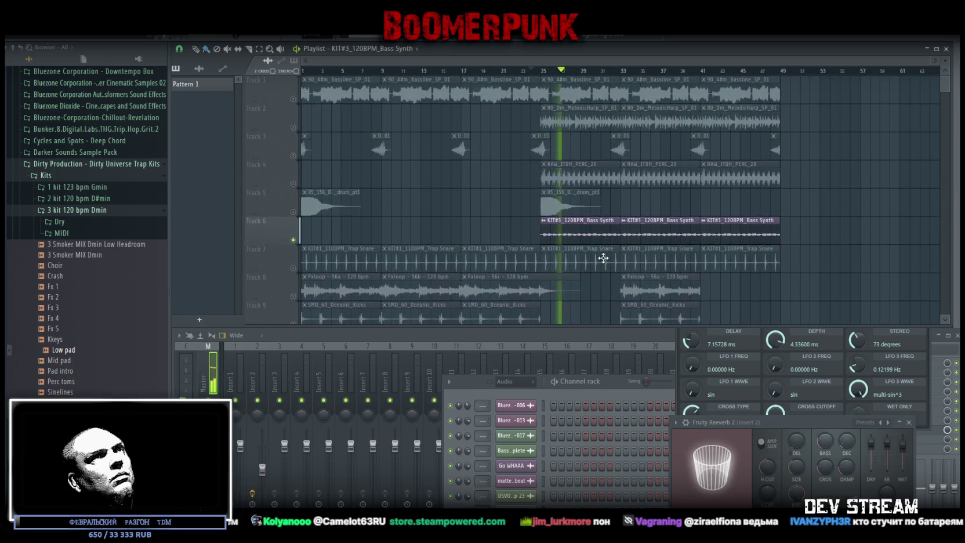
# - Replace Track 2's MelodicHarp clip at bar 25 and browse for a new sound file
pyautogui.click(296, 123)
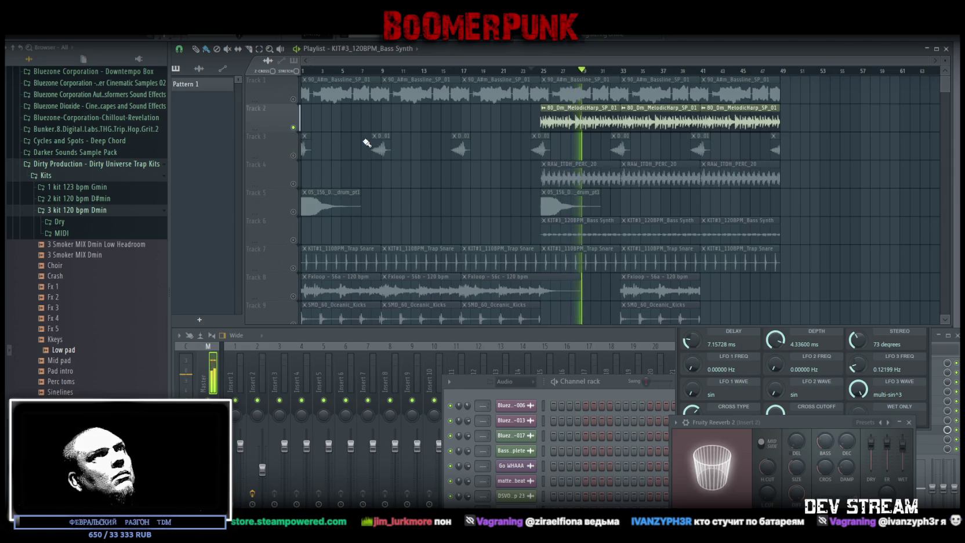
pyautogui.rightClick(559, 122)
pyautogui.click(541, 121)
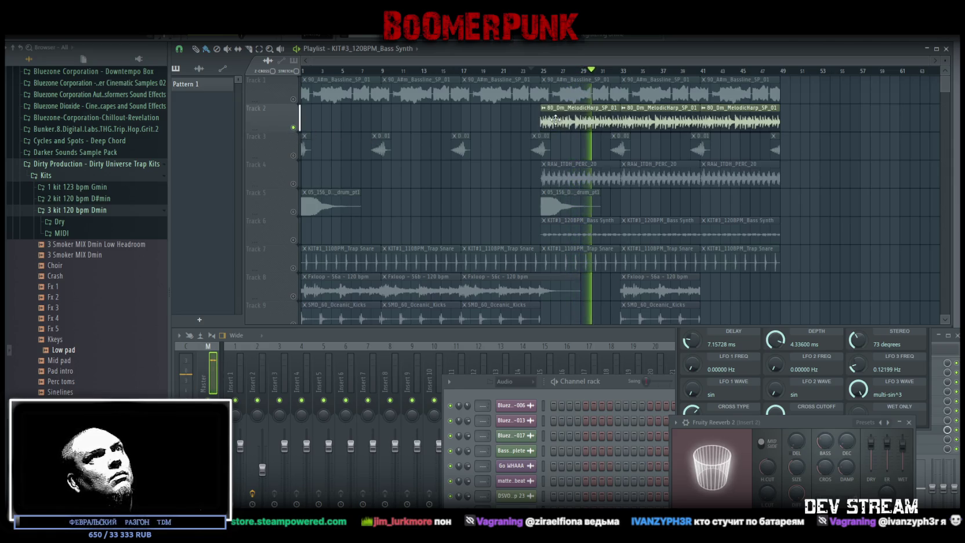
pyautogui.doubleClick(541, 120)
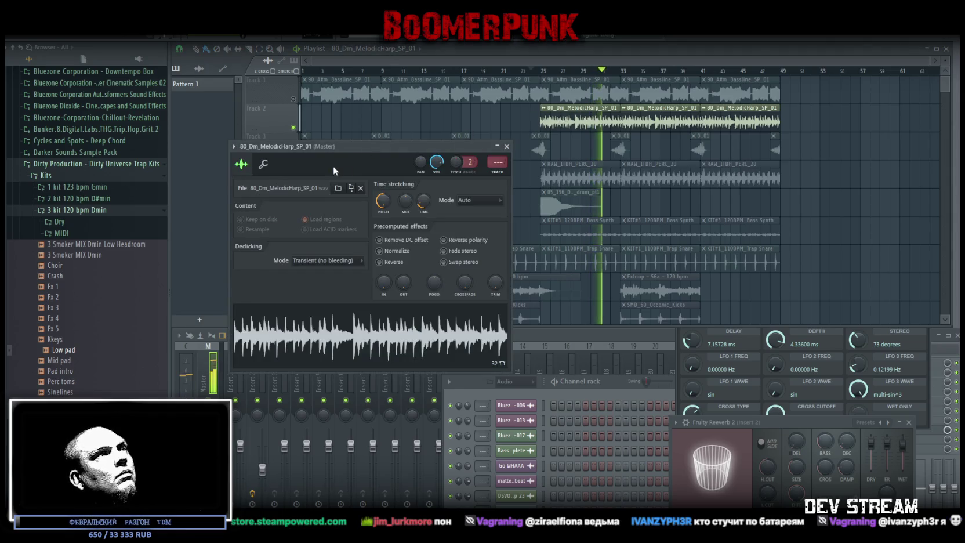
pyautogui.click(338, 188)
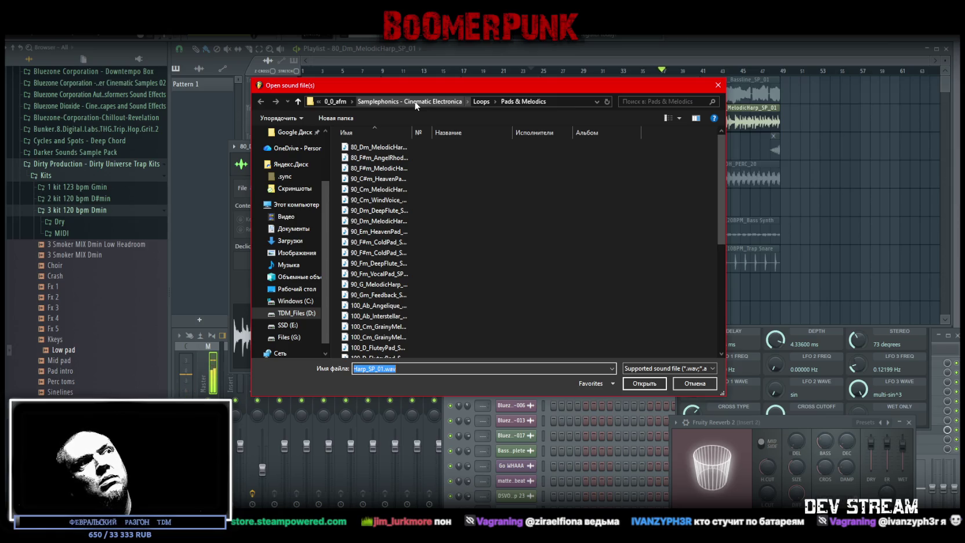
# - Close the file dialog and expand Samplephonics - Cinematic Electronica > Loops in the Browser
pyautogui.click(718, 85)
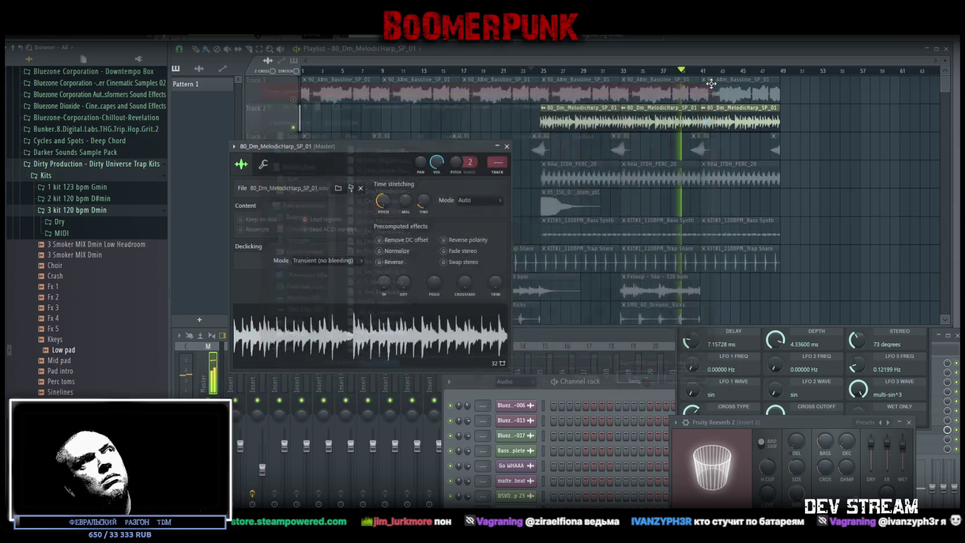
pyautogui.scroll(6, 72, 204)
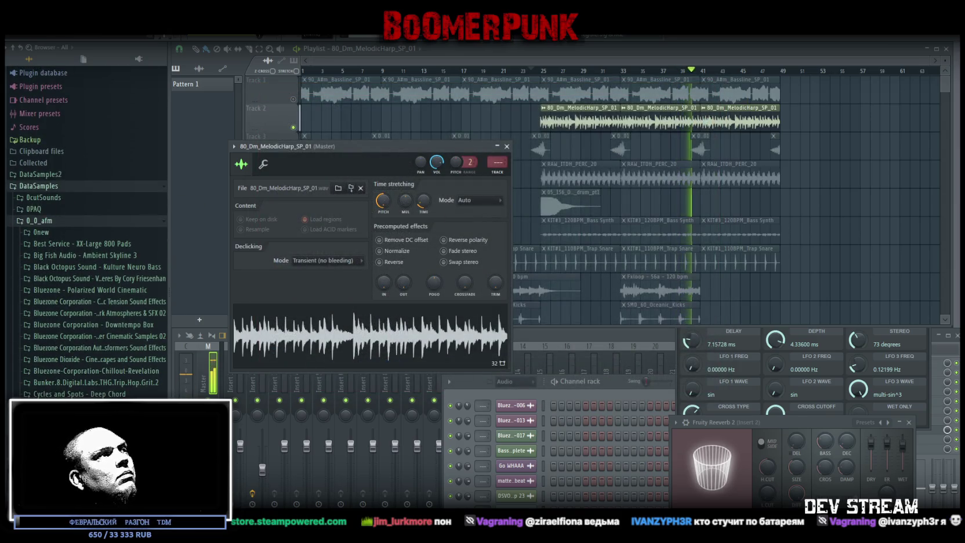
pyautogui.scroll(-15, 52, 337)
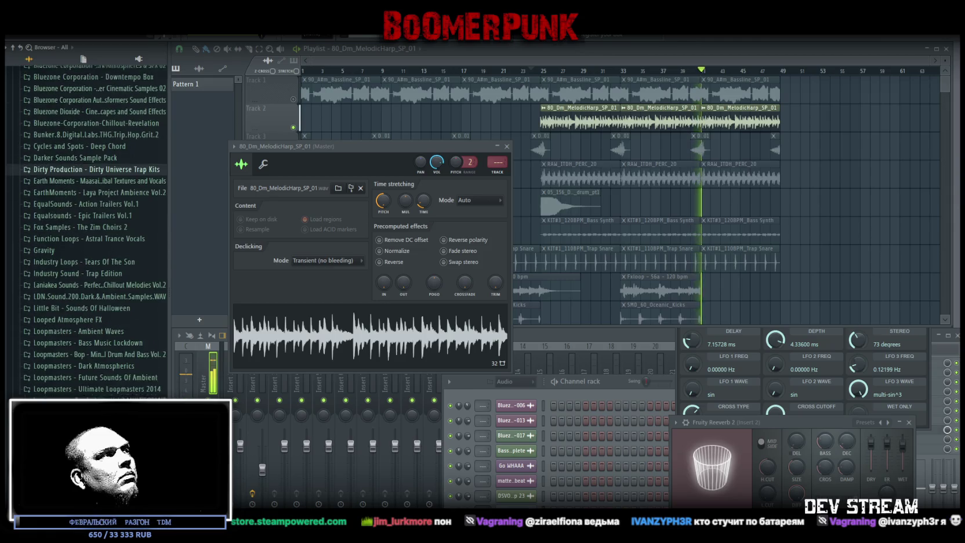
pyautogui.scroll(-5, 52, 338)
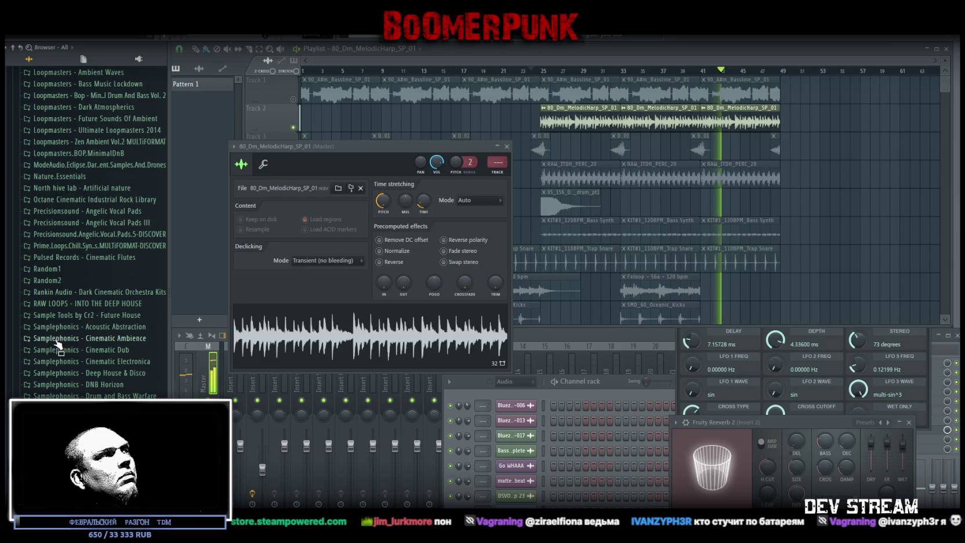
pyautogui.scroll(-3, 58, 374)
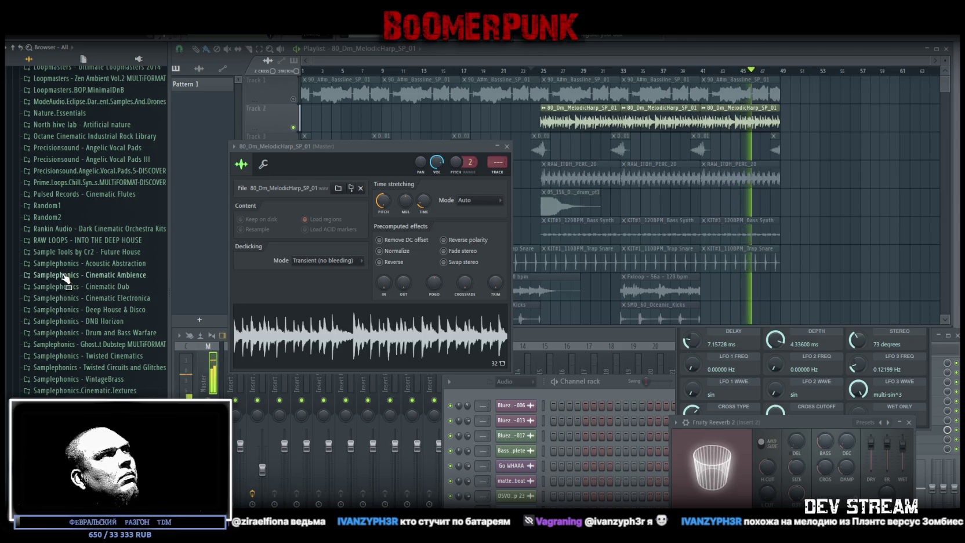
pyautogui.click(87, 298)
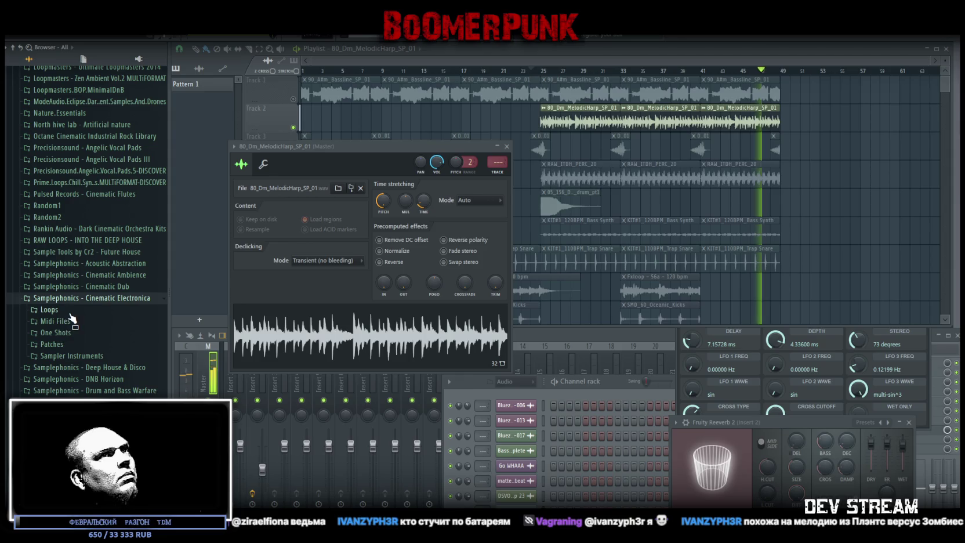
pyautogui.click(52, 311)
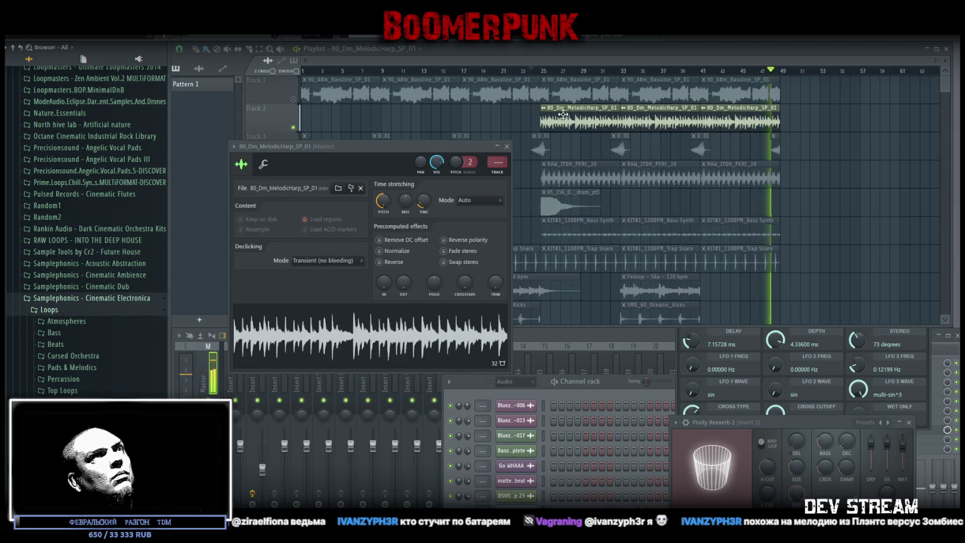
# - List the Pads & Melodics samples, select 80_Dm_MelodicHarp_SP_01, and stop playback
pyautogui.click(338, 189)
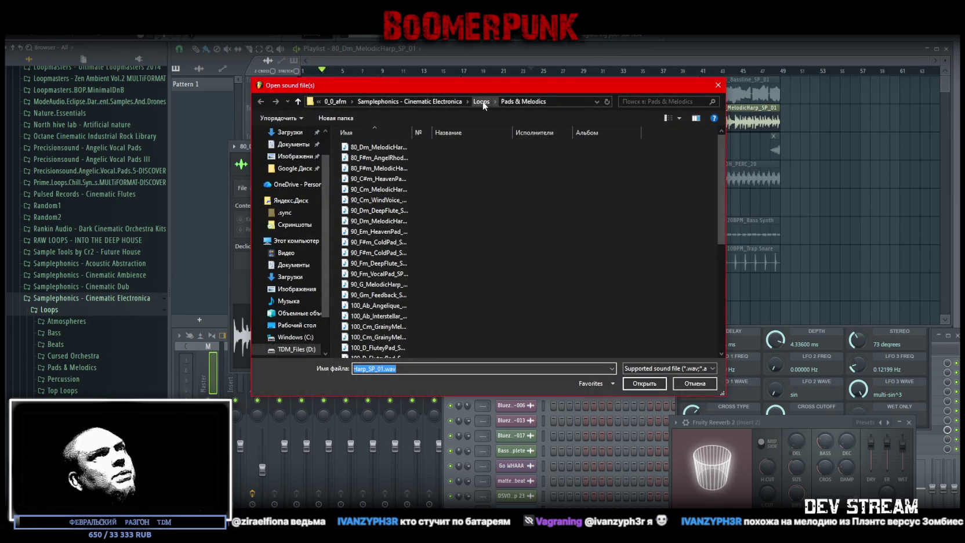
pyautogui.click(718, 85)
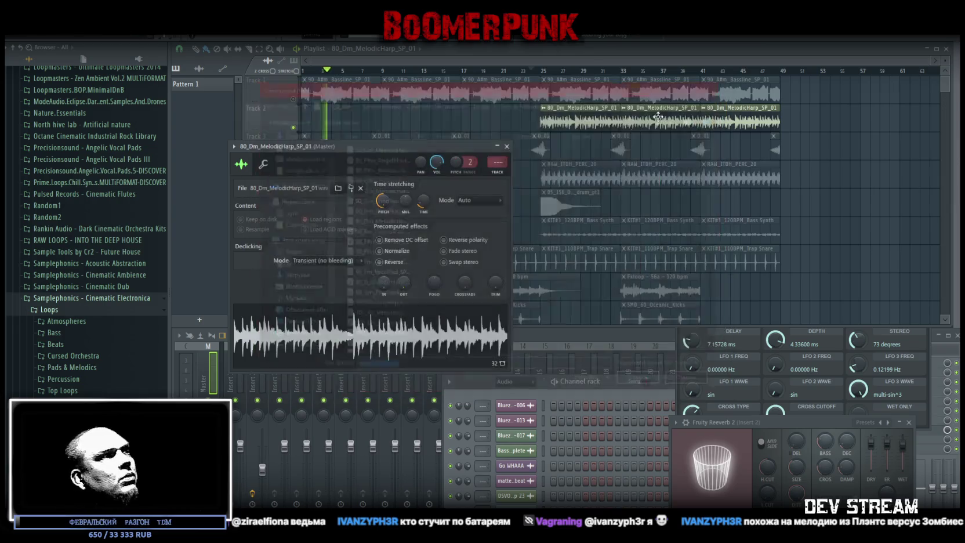
pyautogui.click(70, 368)
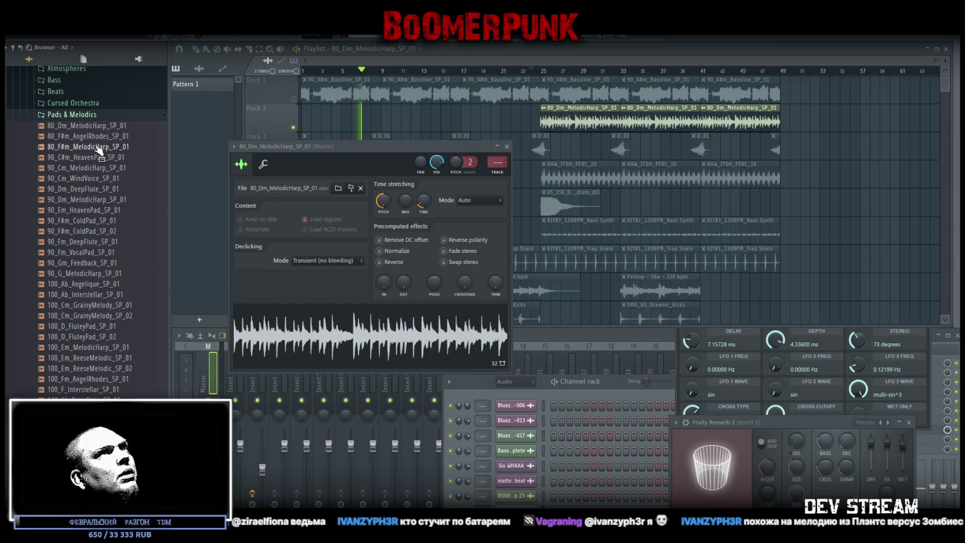
pyautogui.click(75, 126)
pyautogui.press('space')
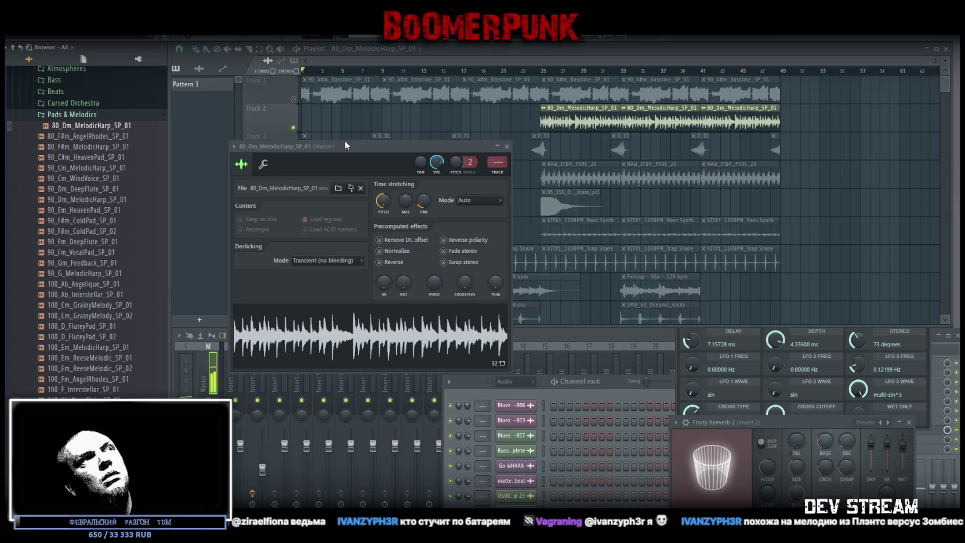
# - Open the RAW_ITDH_PERC_20 sample settings and rearrange the reverb and chorus windows
pyautogui.moveTo(358, 145); pyautogui.dragTo(479, 255)
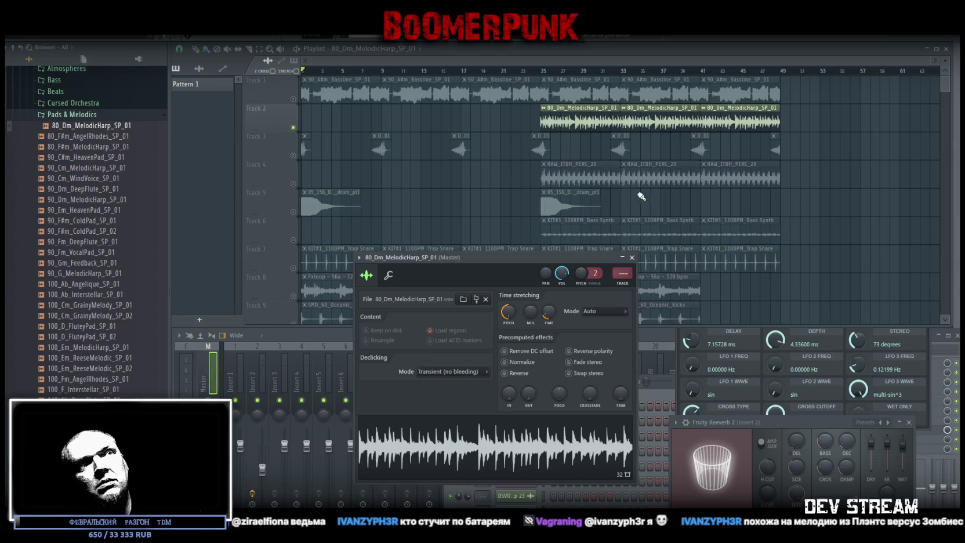
pyautogui.click(571, 182)
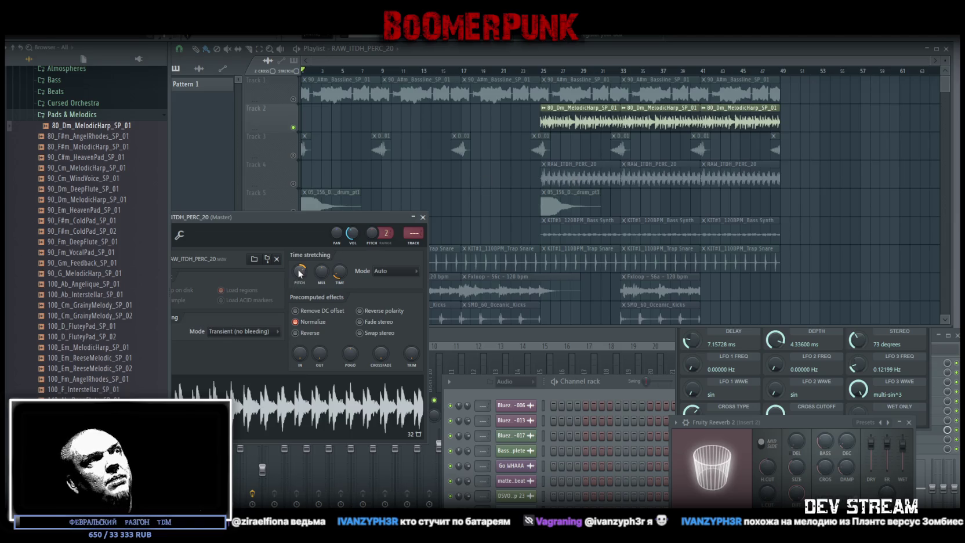
pyautogui.moveTo(339, 220); pyautogui.dragTo(458, 216)
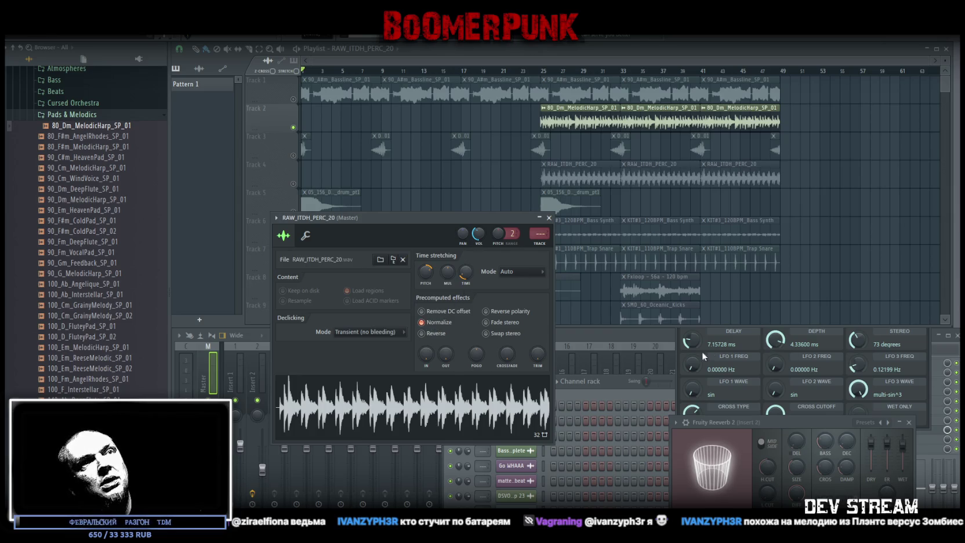
pyautogui.moveTo(826, 418); pyautogui.dragTo(748, 420)
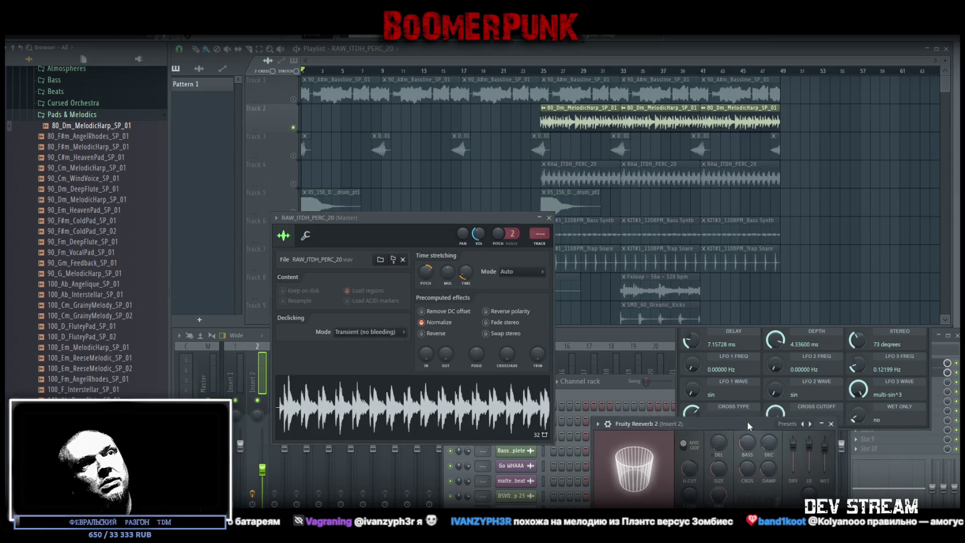
pyautogui.moveTo(797, 319); pyautogui.dragTo(667, 367)
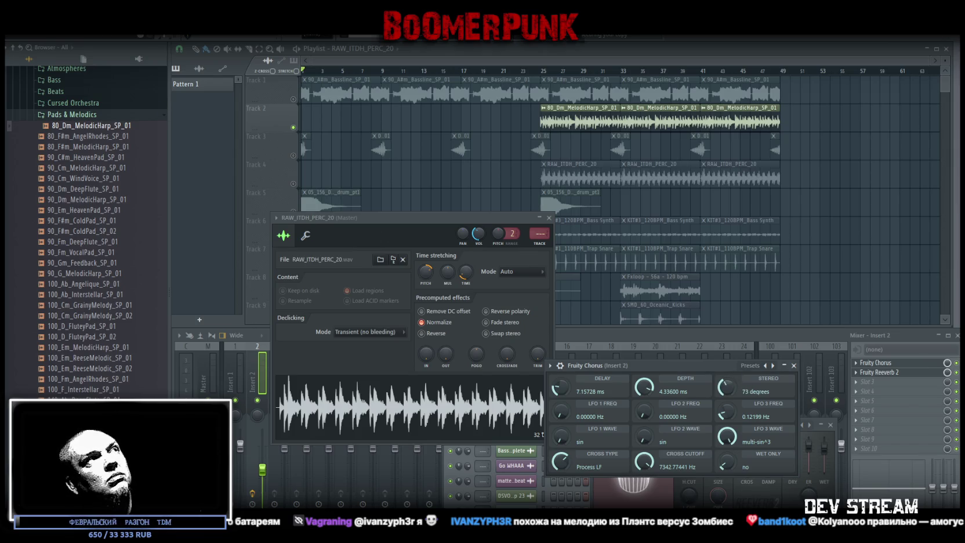
# - Preview 80_F#m_AngelRhodes_SP_01 and 80_F#m_MelodicHarp_SP_01, then quit to raise the save prompt
pyautogui.click(86, 137)
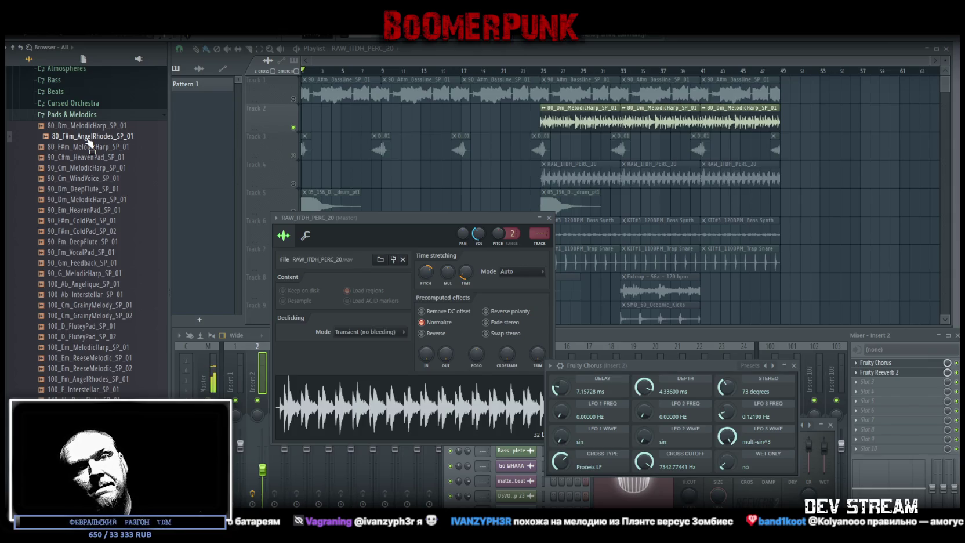
pyautogui.click(102, 147)
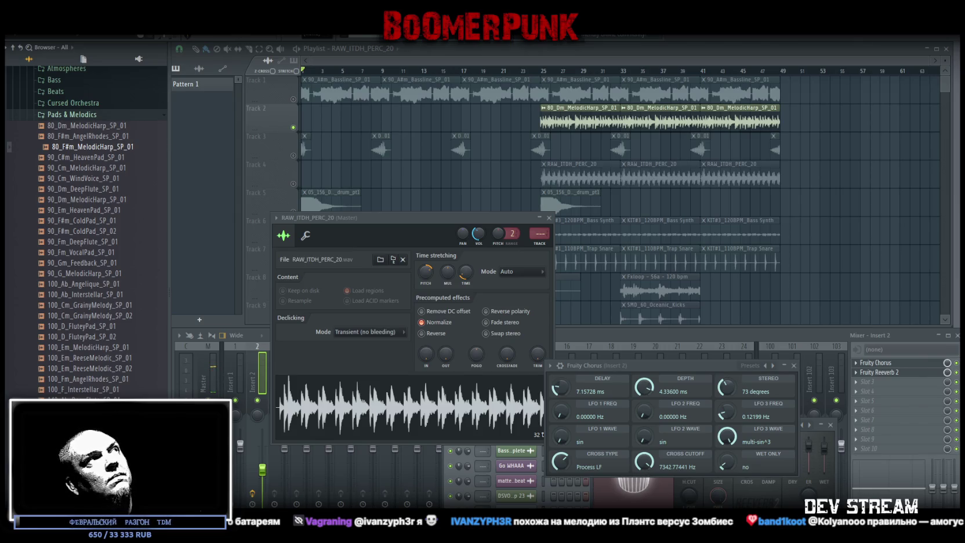
pyautogui.hotkey('ctrl', 'n')
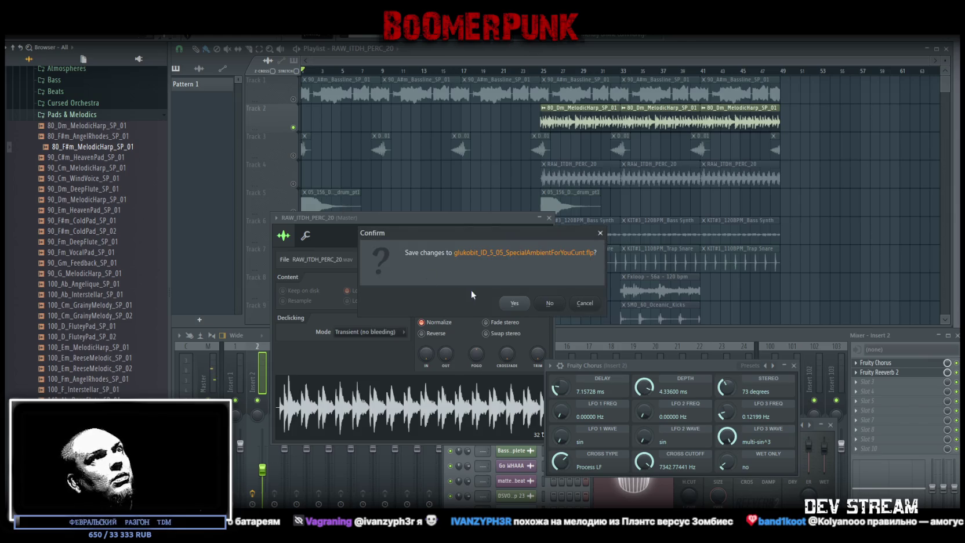
# - Answer the Confirm save prompt so FL Studio closes and Blockbench reappears
pyautogui.click(548, 302)
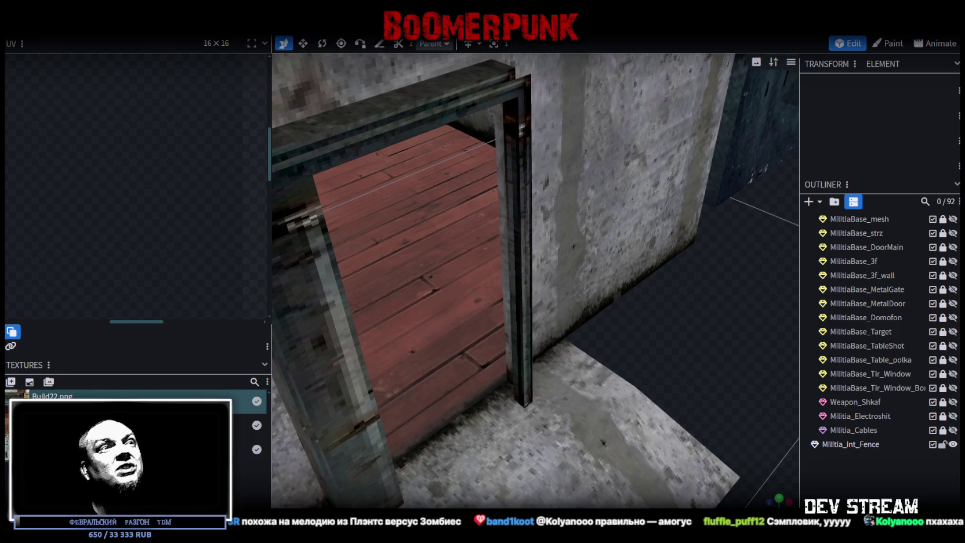
# - Zoom in on the concrete entrance block, then maximize the .45 PARABELLUM BLOODHOUND Steam page
pyautogui.scroll(-5, 674, 405)
pyautogui.scroll(3, 545, 381)
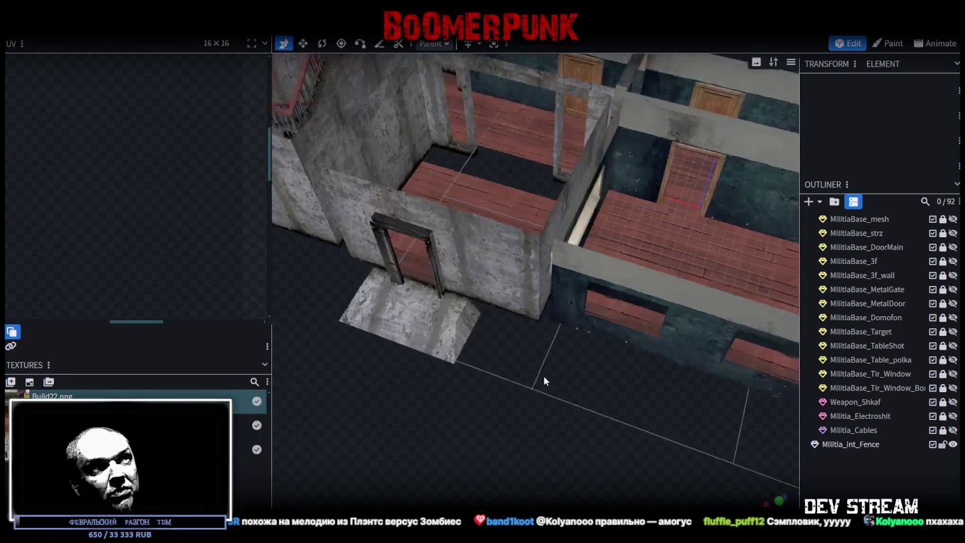
pyautogui.scroll(4, 545, 381)
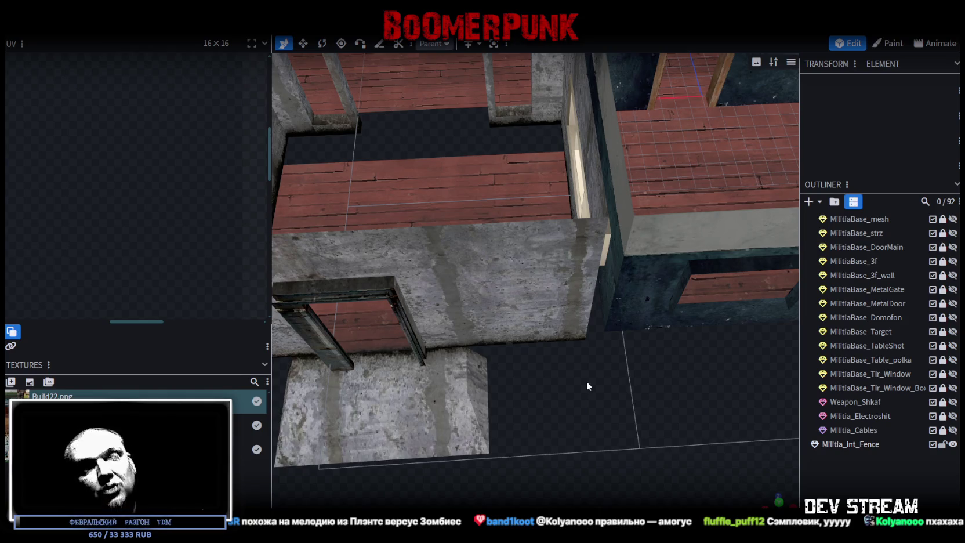
pyautogui.click(486, 370)
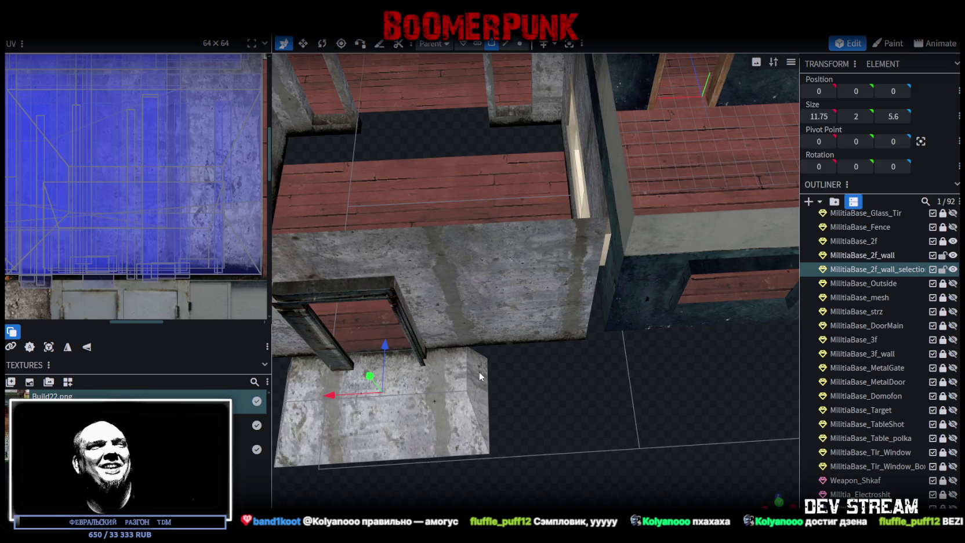
pyautogui.scroll(-3, 571, 363)
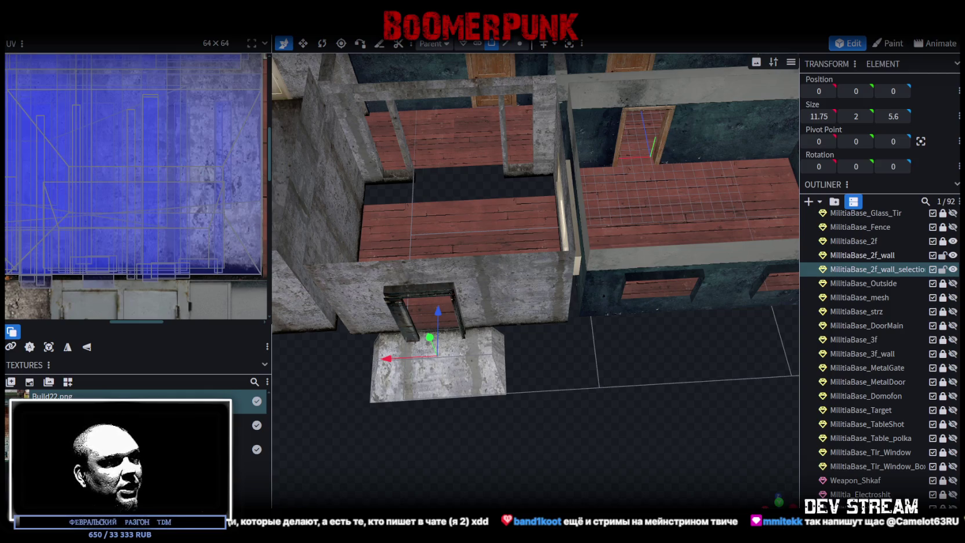
pyautogui.hotkey('alt', 'Tab')
pyautogui.doubleClick(475, 116)
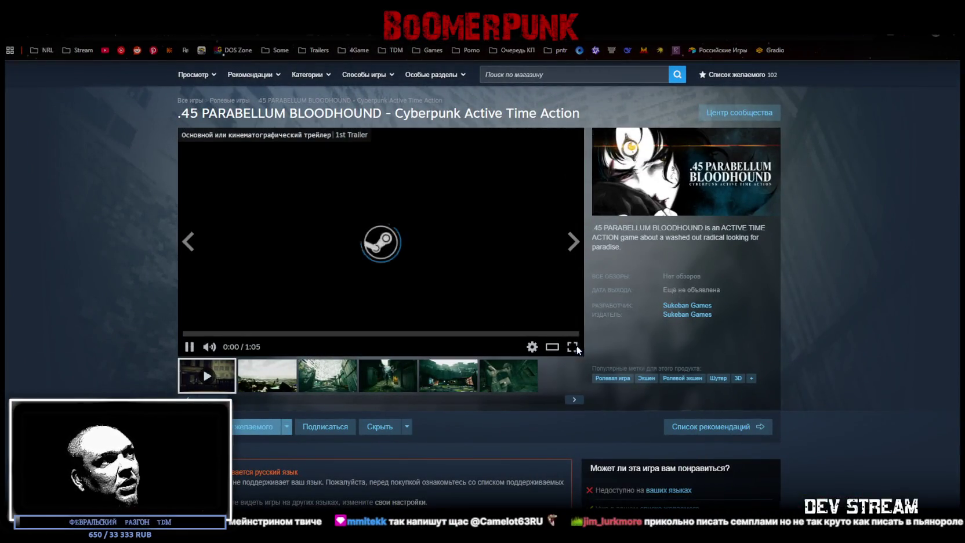
# - Load the .45 PARABELLUM BLOODHOUND 1st Trailer in full screen, starting at 0:00
pyautogui.doubleClick(330, 348)
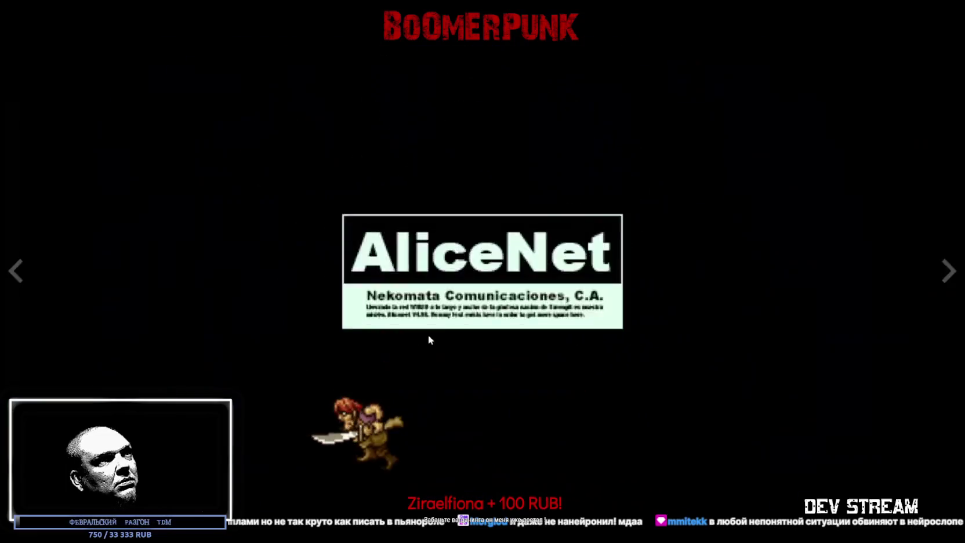
# - Start the .45 PARABELLUM BLOODHOUND trailer and watch it through to the 'Wishlist now on Steam' card
pyautogui.click(442, 311)
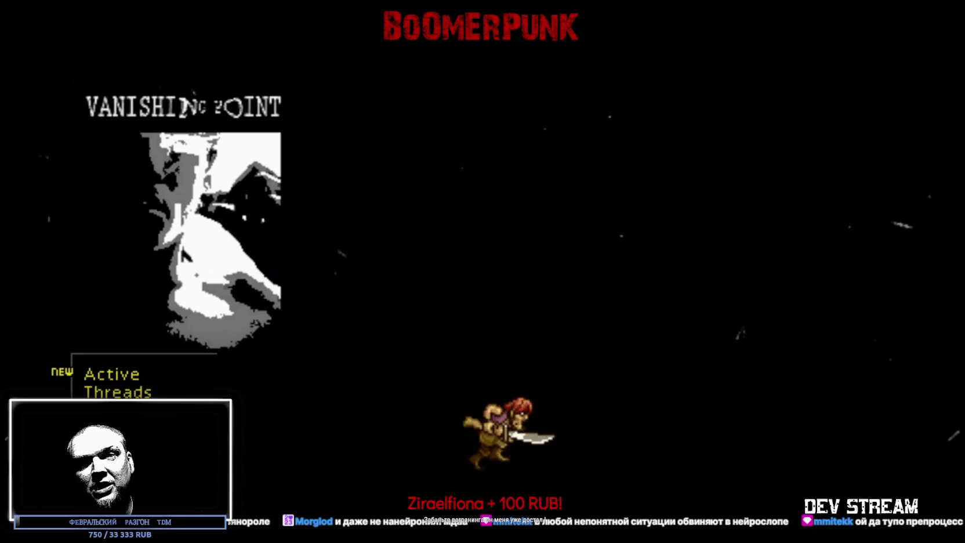
pyautogui.moveTo(513, 273)
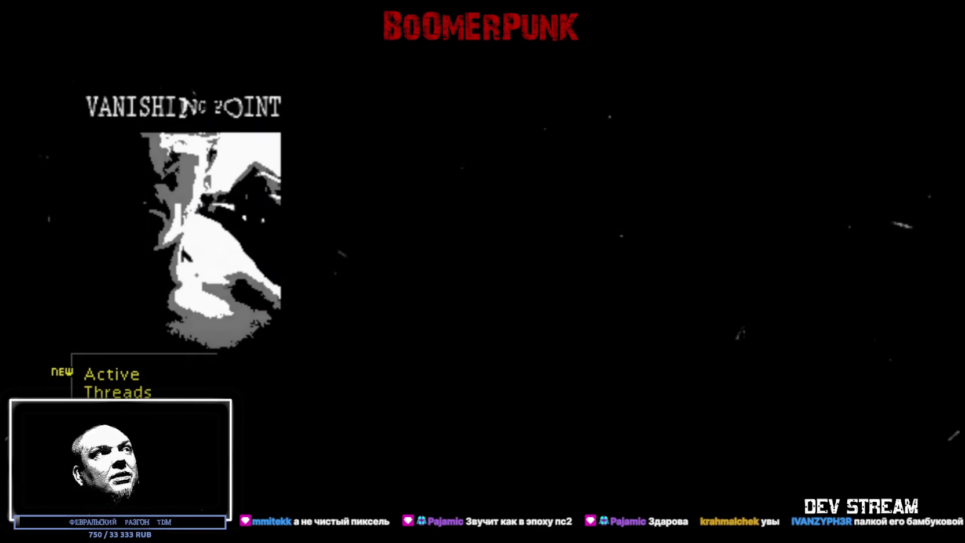
pyautogui.moveTo(542, 492)
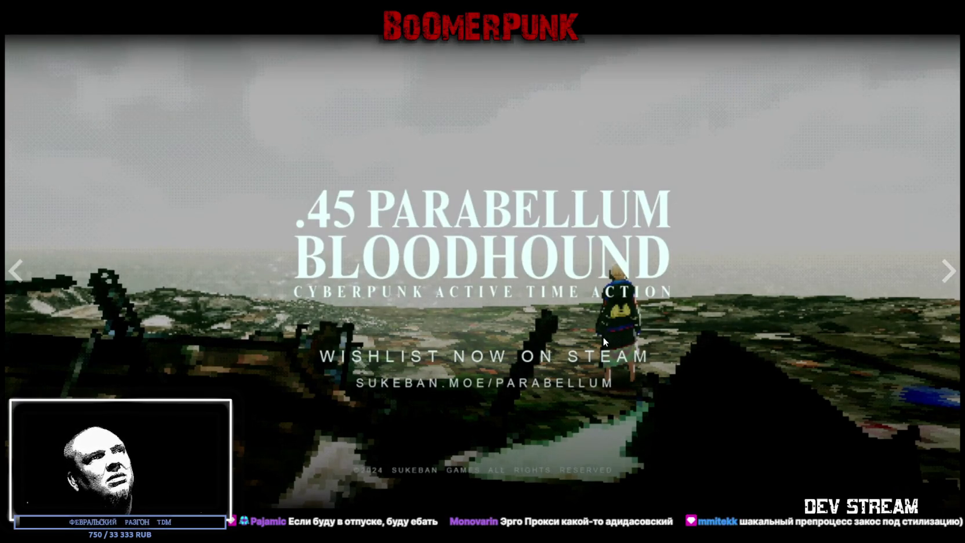
# - Exit full screen, pause the trailer at 0:55, and expand the full feature list ('Читать дальше')
pyautogui.press('Escape')
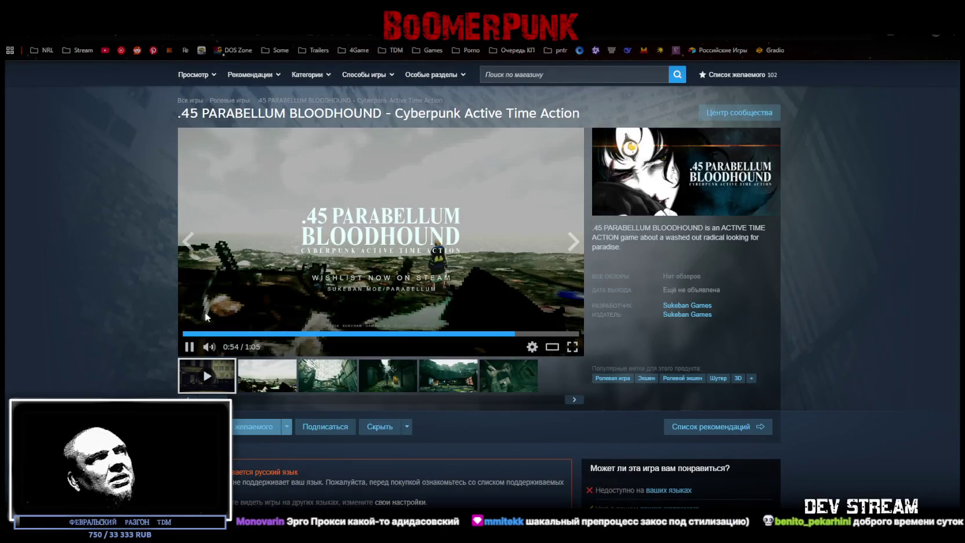
pyautogui.click(477, 277)
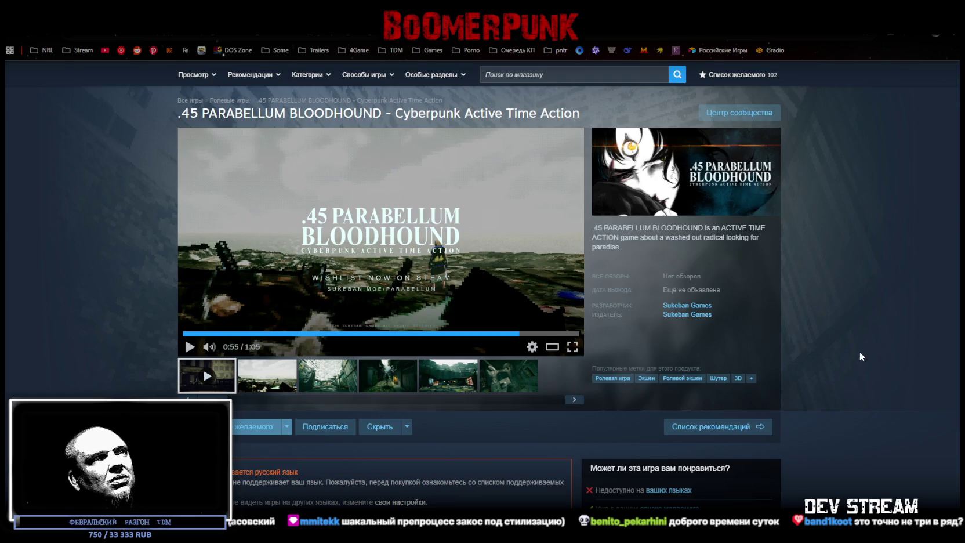
pyautogui.scroll(-4, 535, 392)
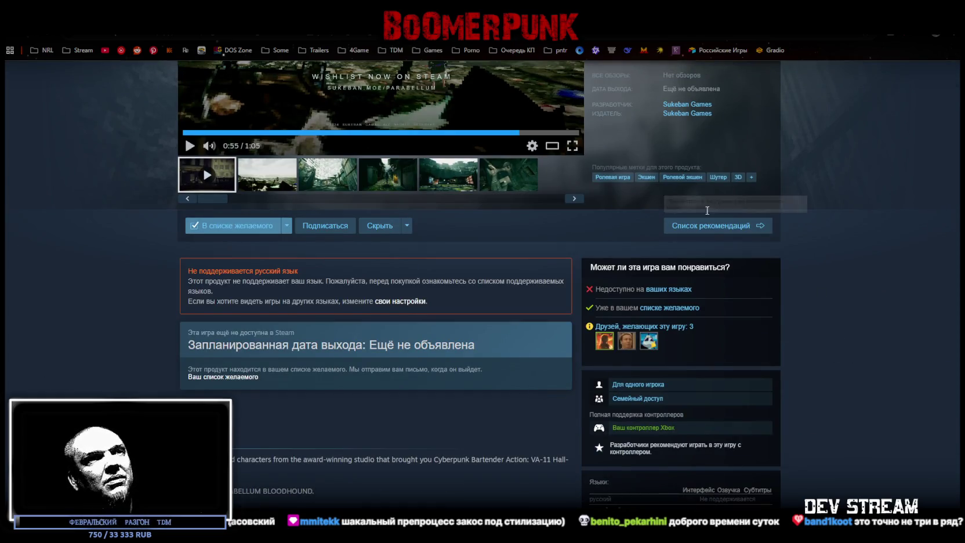
pyautogui.scroll(-4, 759, 336)
pyautogui.scroll(-4, 798, 323)
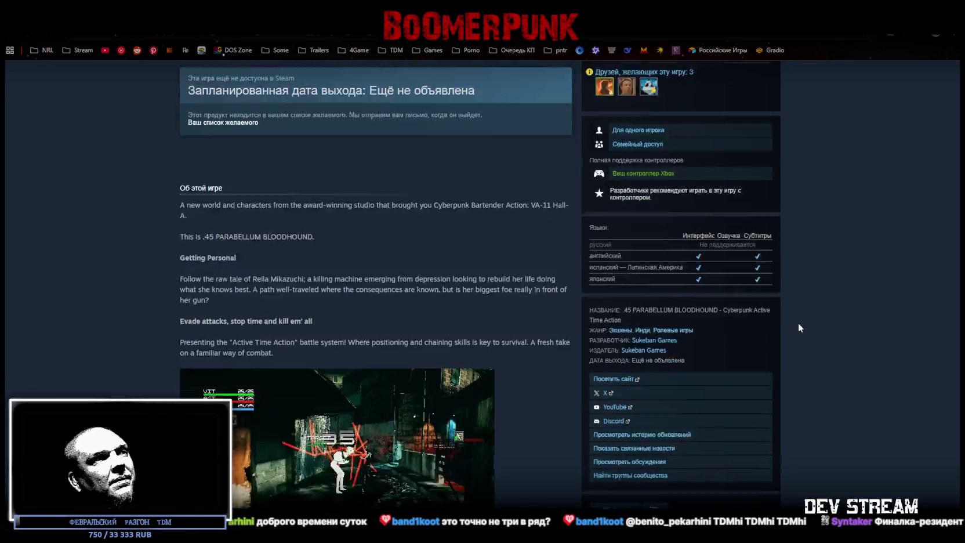
pyautogui.scroll(4, 791, 323)
pyautogui.scroll(5, 783, 314)
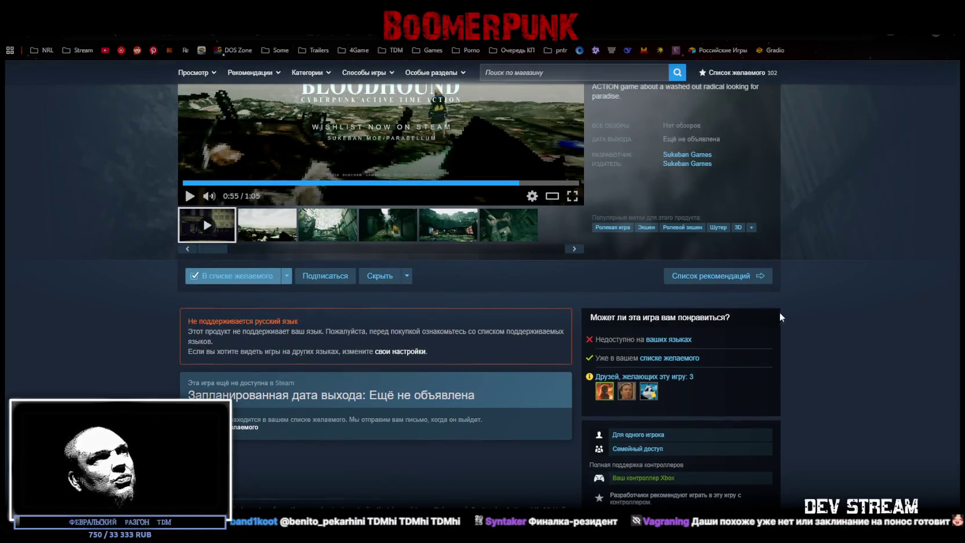
pyautogui.scroll(3, 401, 387)
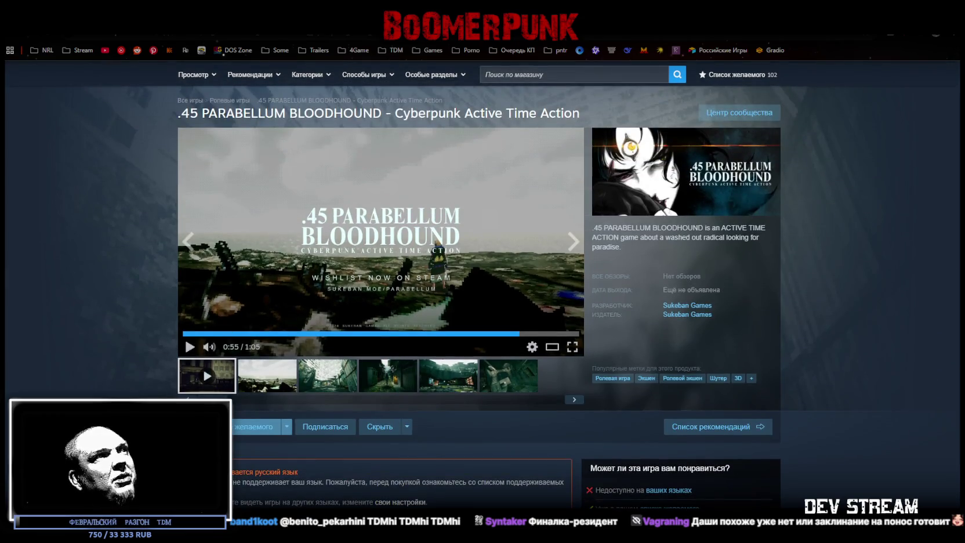
pyautogui.scroll(-3, 567, 326)
pyautogui.scroll(-10, 521, 330)
pyautogui.scroll(5, 442, 255)
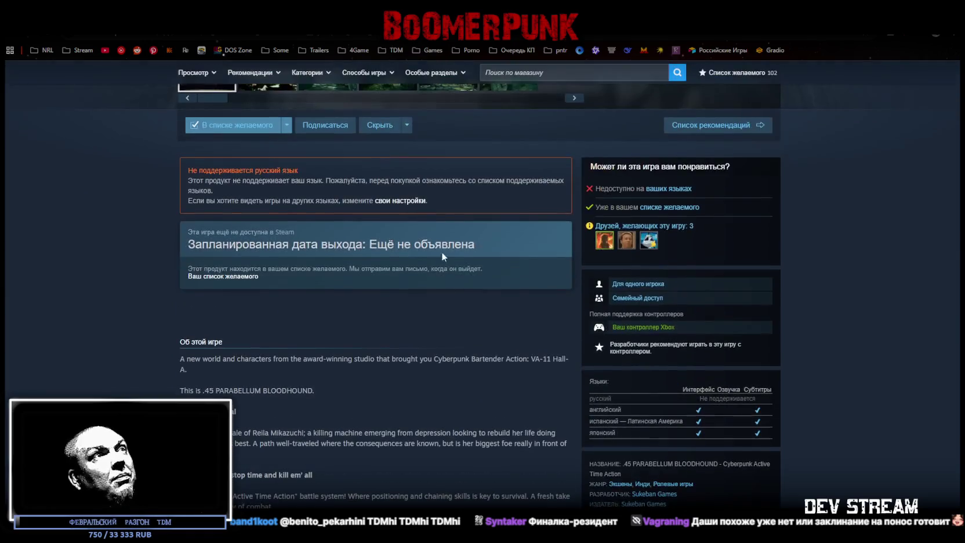
pyautogui.scroll(-10, 487, 413)
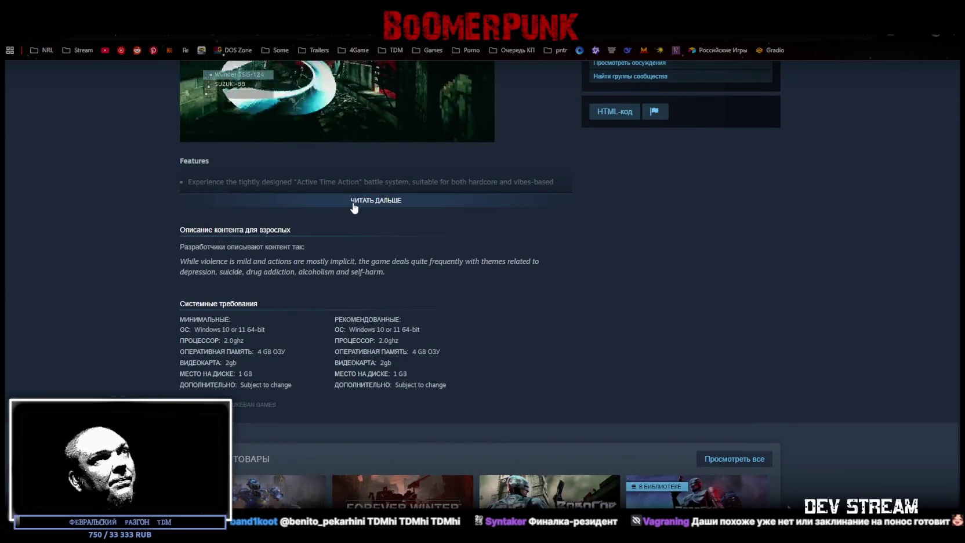
pyautogui.click(354, 201)
# - Scroll back up the store page and return to the Blockbench militia base model
pyautogui.scroll(15, 454, 359)
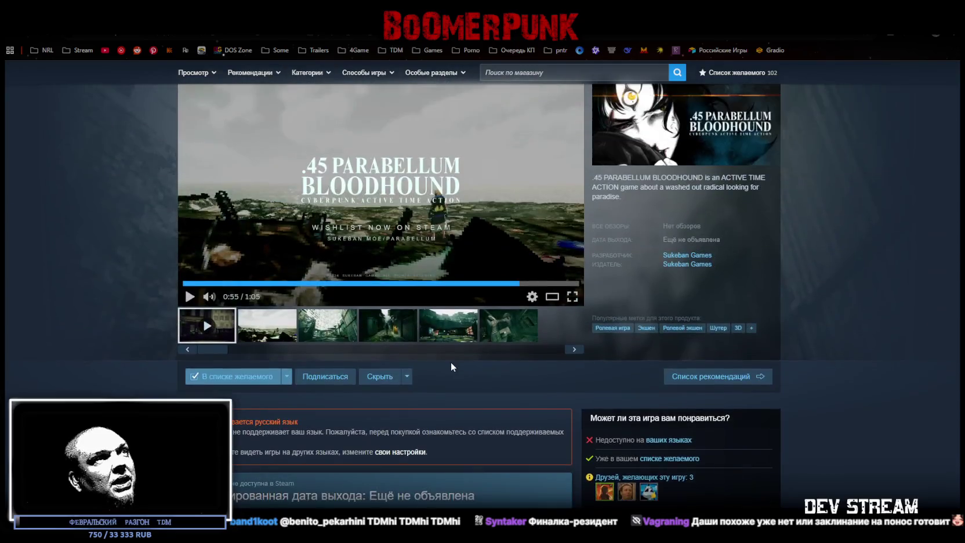
pyautogui.scroll(2, 450, 358)
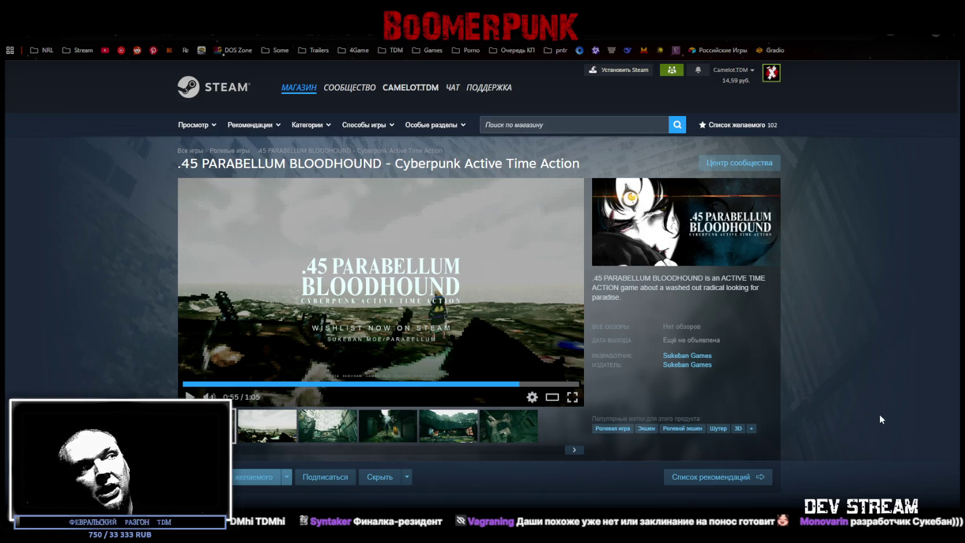
pyautogui.scroll(-3, 824, 443)
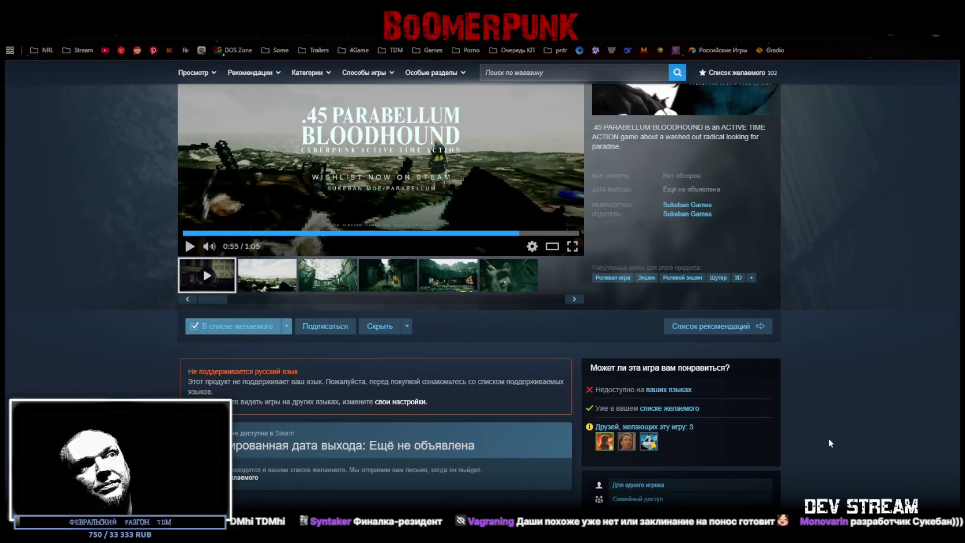
pyautogui.scroll(3, 550, 273)
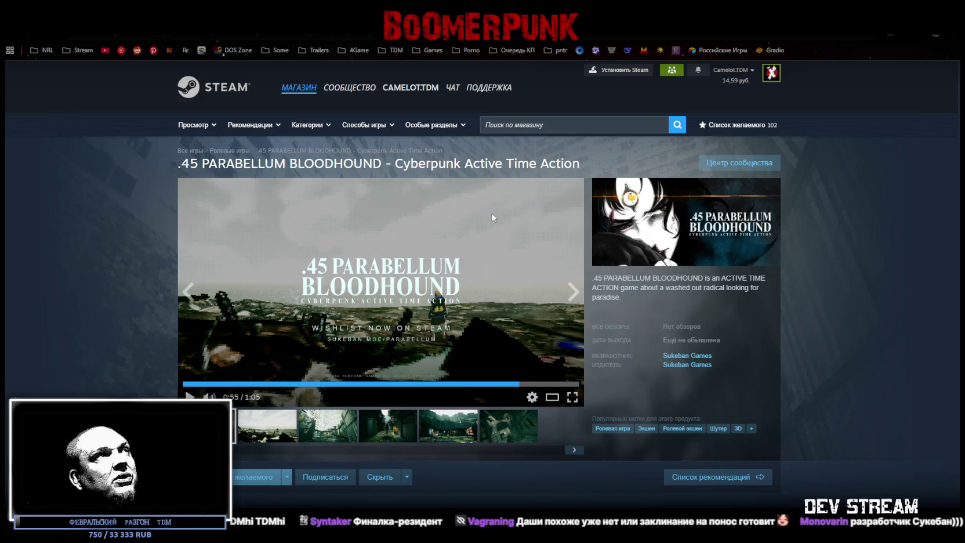
pyautogui.hotkey('alt', 'Tab')
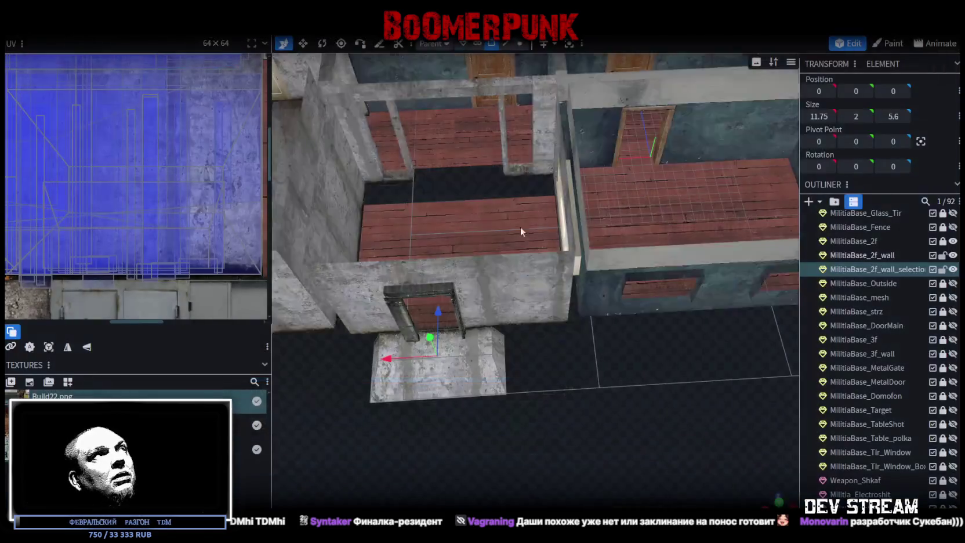
# - Merge the old MilitiaBase_2f_wall_selection mesh back into MilitiaBase_2f_wall
pyautogui.moveTo(658, 371)
pyautogui.mouseDown()
pyautogui.moveTo(660, 392)
pyautogui.moveTo(628, 389)
pyautogui.moveTo(696, 361)
pyautogui.moveTo(605, 419)
pyautogui.moveTo(582, 401)
pyautogui.moveTo(501, 383)
pyautogui.moveTo(569, 417)
pyautogui.moveTo(505, 366)
pyautogui.mouseUp()
pyautogui.scroll(8, 659, 394)
pyautogui.scroll(-5, 639, 423)
pyautogui.scroll(-5, 582, 401)
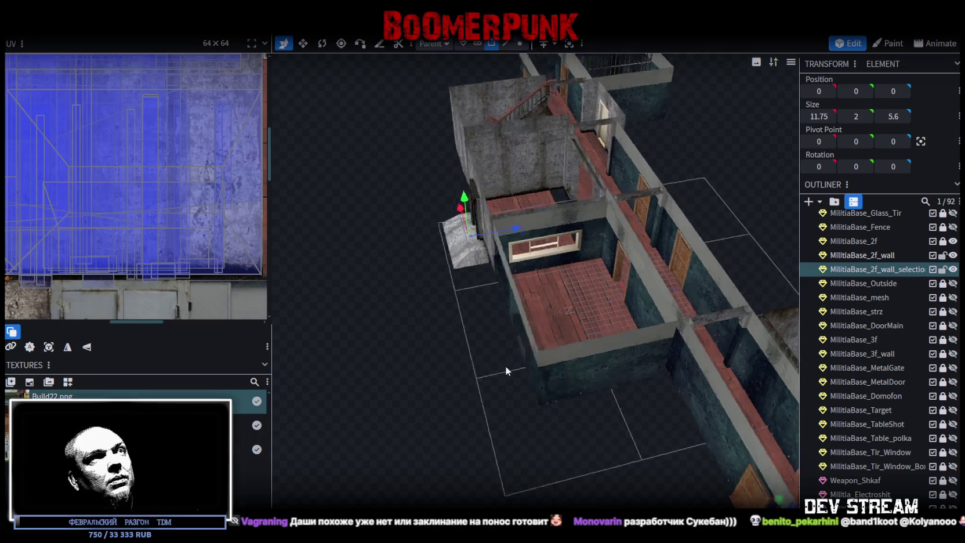
pyautogui.scroll(5, 505, 366)
pyautogui.moveTo(603, 377)
pyautogui.mouseDown()
pyautogui.moveTo(799, 369)
pyautogui.moveTo(653, 458)
pyautogui.mouseUp()
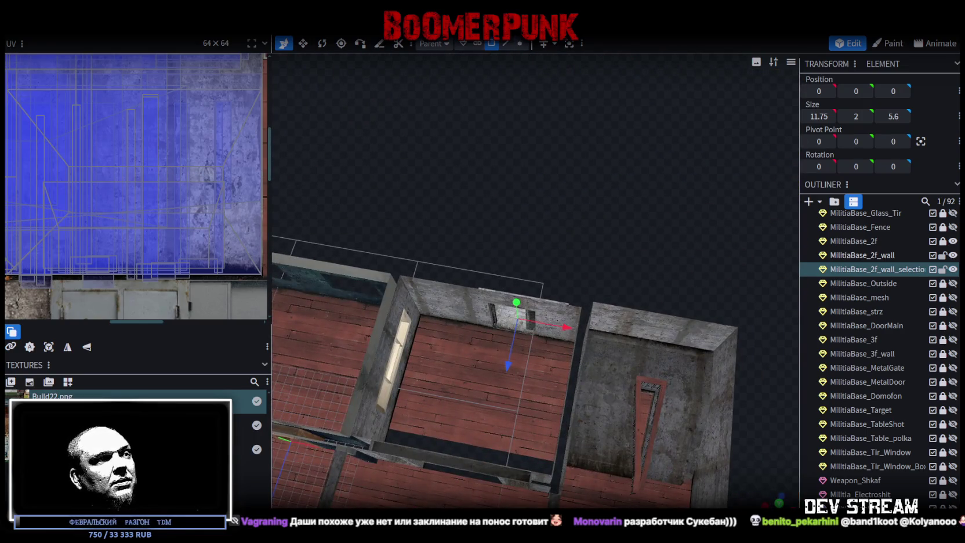
pyautogui.moveTo(524, 157); pyautogui.dragTo(529, 149)
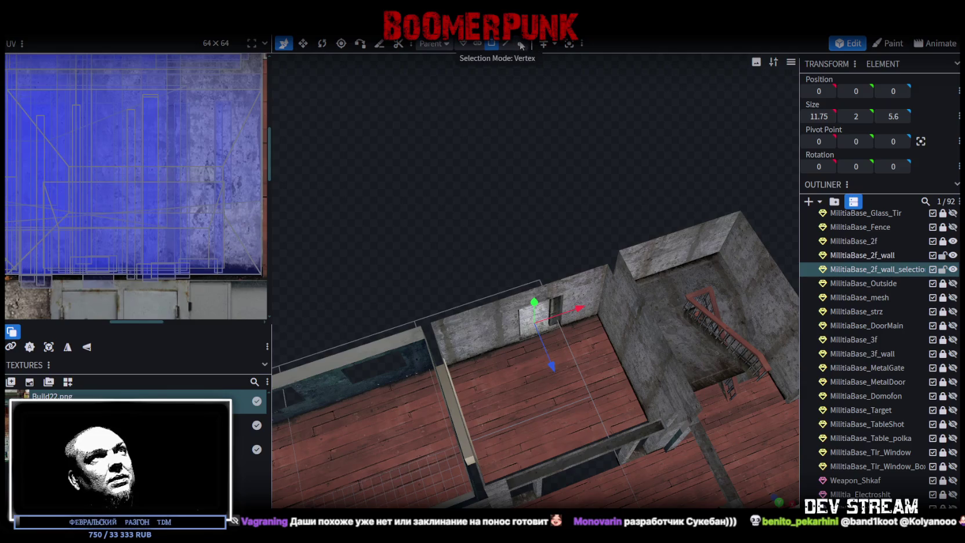
pyautogui.click(521, 46)
pyautogui.moveTo(577, 296)
pyautogui.mouseDown()
pyautogui.moveTo(573, 188)
pyautogui.moveTo(582, 194)
pyautogui.moveTo(558, 196)
pyautogui.mouseUp()
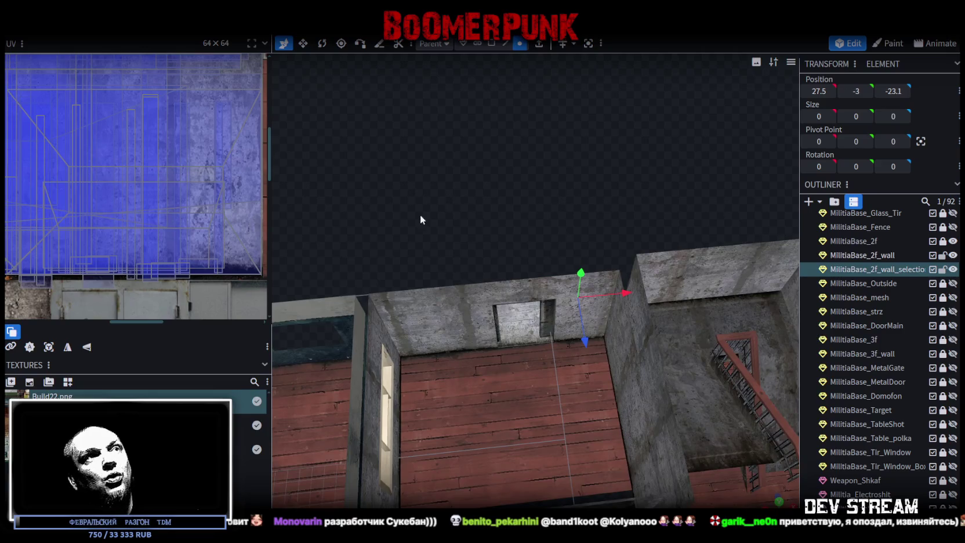
pyautogui.click(736, 290)
pyautogui.rightClick(877, 271)
pyautogui.click(811, 294)
pyautogui.scroll(2, 606, 101)
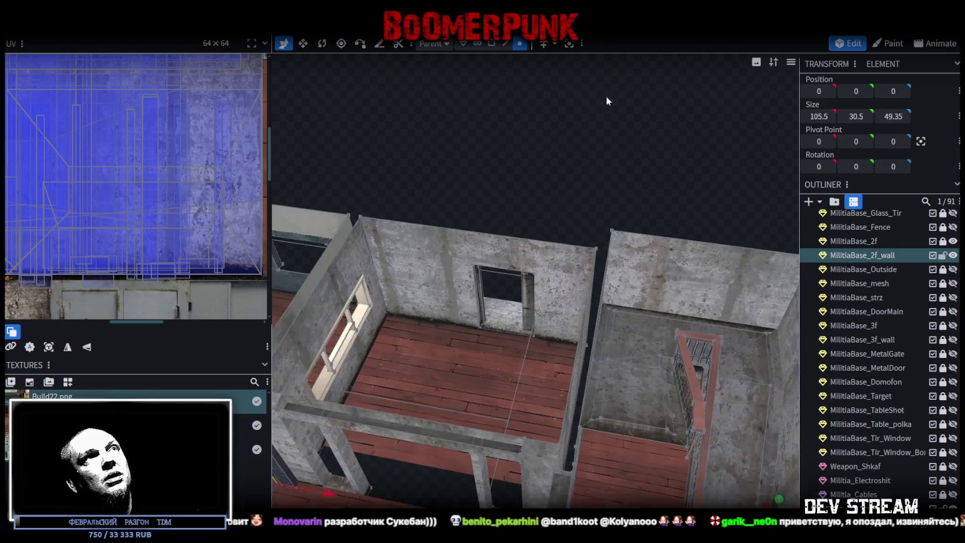
# - Select the small doorway wall piece and stretch it to 19 units wide
pyautogui.click(520, 44)
pyautogui.moveTo(545, 177)
pyautogui.mouseDown()
pyautogui.moveTo(473, 159)
pyautogui.moveTo(515, 159)
pyautogui.mouseUp()
pyautogui.scroll(-3, 515, 158)
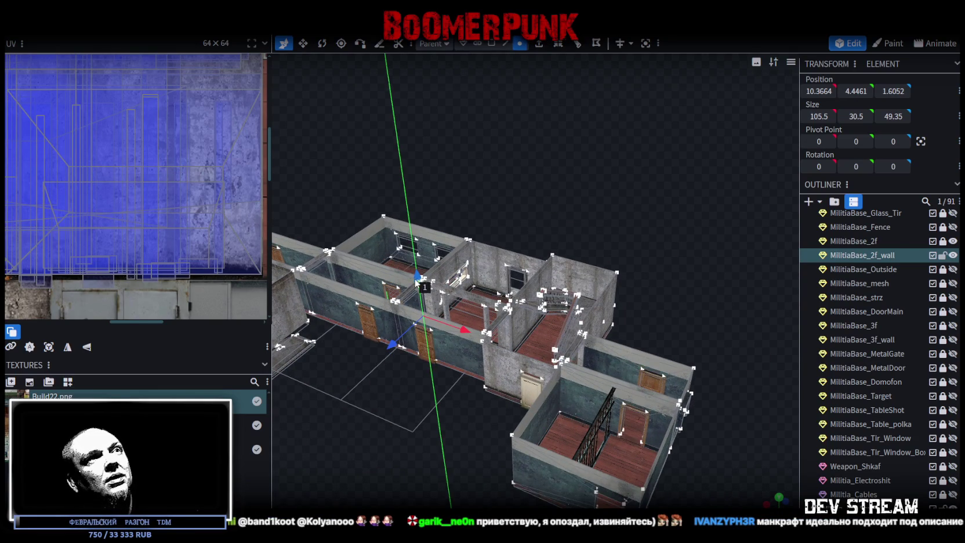
pyautogui.moveTo(411, 265)
pyautogui.mouseDown()
pyautogui.moveTo(531, 198)
pyautogui.moveTo(562, 209)
pyautogui.mouseUp()
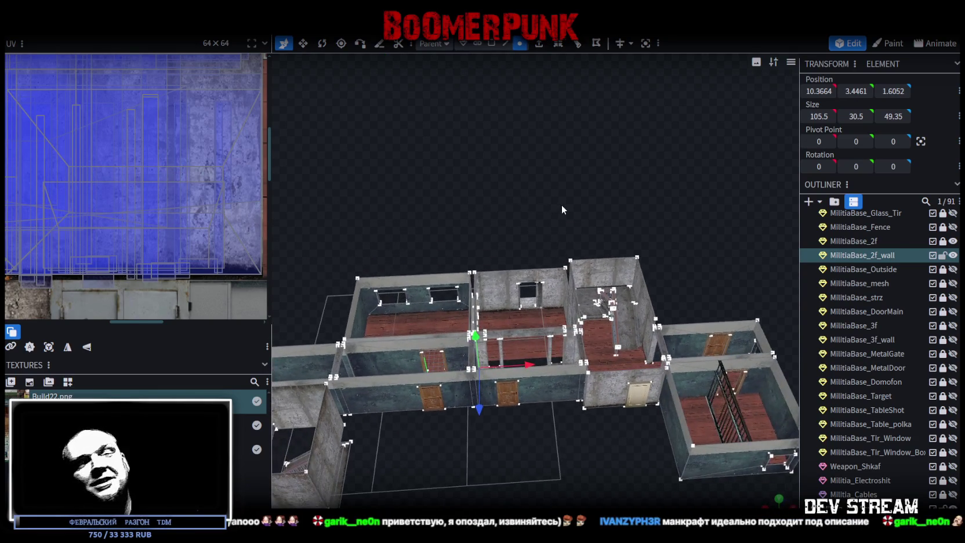
pyautogui.scroll(5, 562, 208)
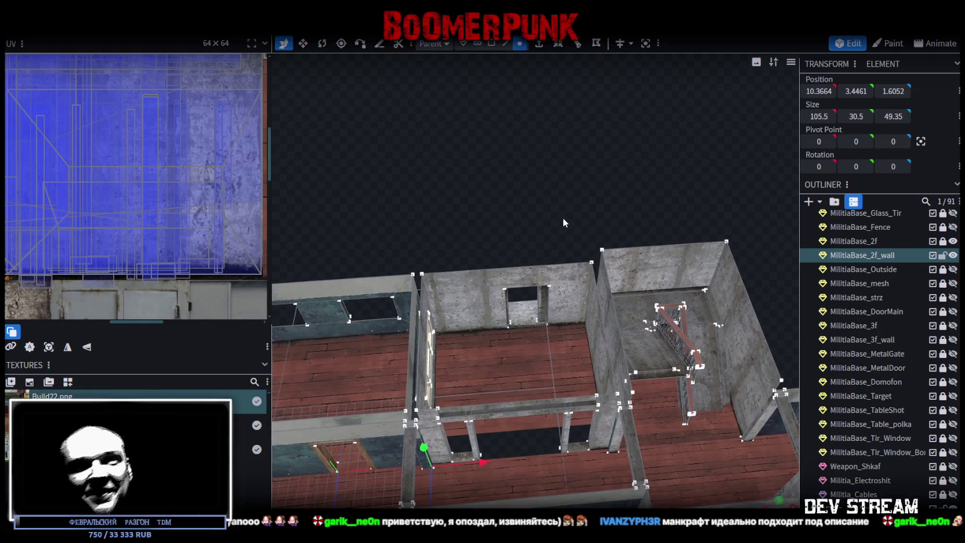
pyautogui.scroll(4, 557, 220)
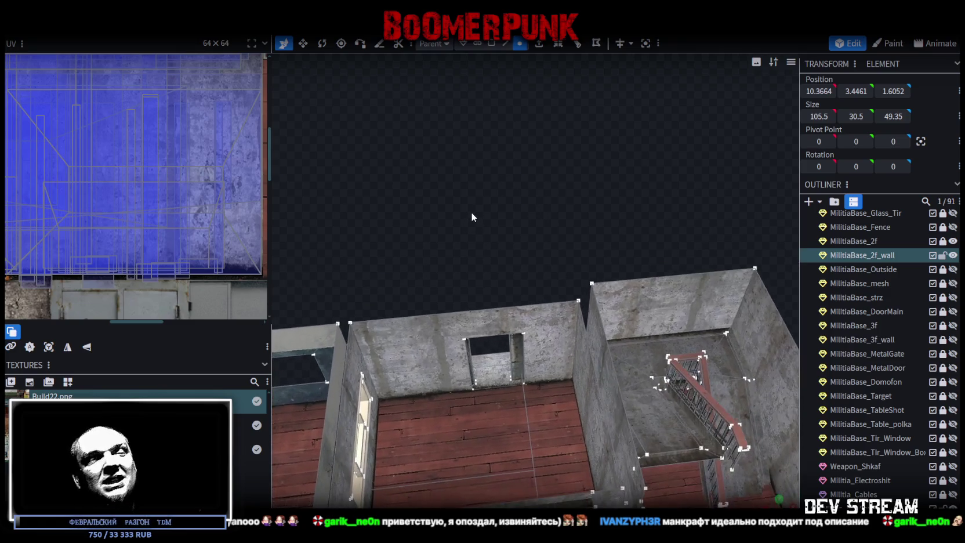
pyautogui.moveTo(470, 213); pyautogui.dragTo(520, 115)
pyautogui.moveTo(436, 241)
pyautogui.mouseDown()
pyautogui.moveTo(589, 409)
pyautogui.moveTo(557, 221)
pyautogui.mouseUp()
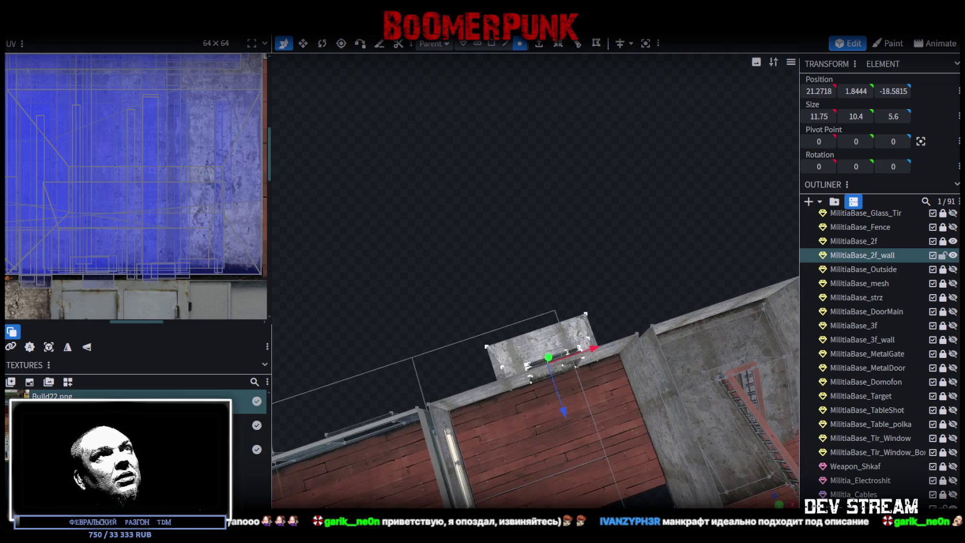
pyautogui.click(491, 43)
pyautogui.moveTo(516, 87)
pyautogui.mouseDown()
pyautogui.moveTo(532, 147)
pyautogui.moveTo(317, 142)
pyautogui.moveTo(406, 325)
pyautogui.moveTo(390, 289)
pyautogui.moveTo(609, 296)
pyautogui.moveTo(479, 192)
pyautogui.moveTo(541, 211)
pyautogui.mouseUp()
pyautogui.moveTo(624, 306)
pyautogui.mouseDown()
pyautogui.moveTo(638, 373)
pyautogui.moveTo(603, 348)
pyautogui.moveTo(583, 379)
pyautogui.moveTo(594, 381)
pyautogui.mouseUp()
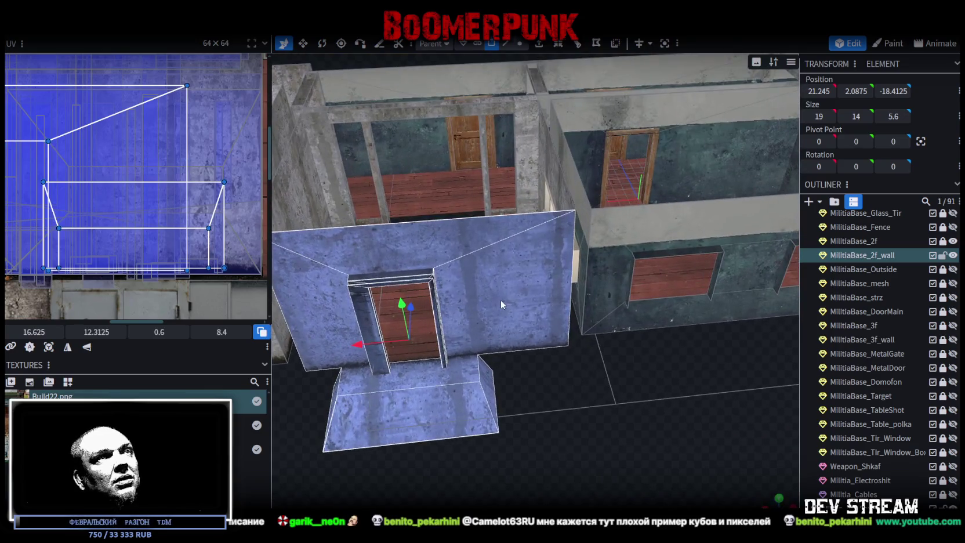
# - Copy and paste the 19 doorway-wall faces, then split them into MilitiaBase_2f_wall_selection
pyautogui.rightClick(502, 303)
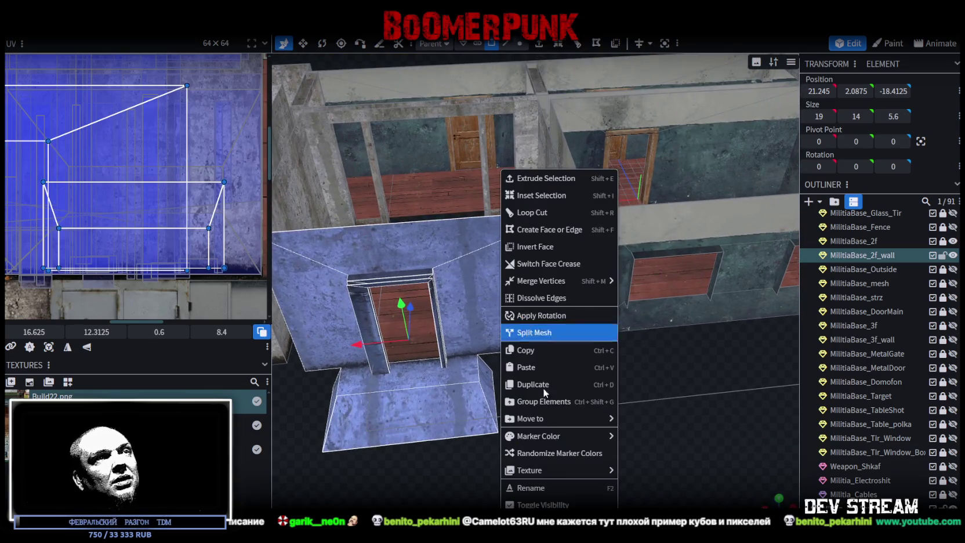
pyautogui.click(543, 352)
pyautogui.rightClick(516, 310)
pyautogui.click(561, 367)
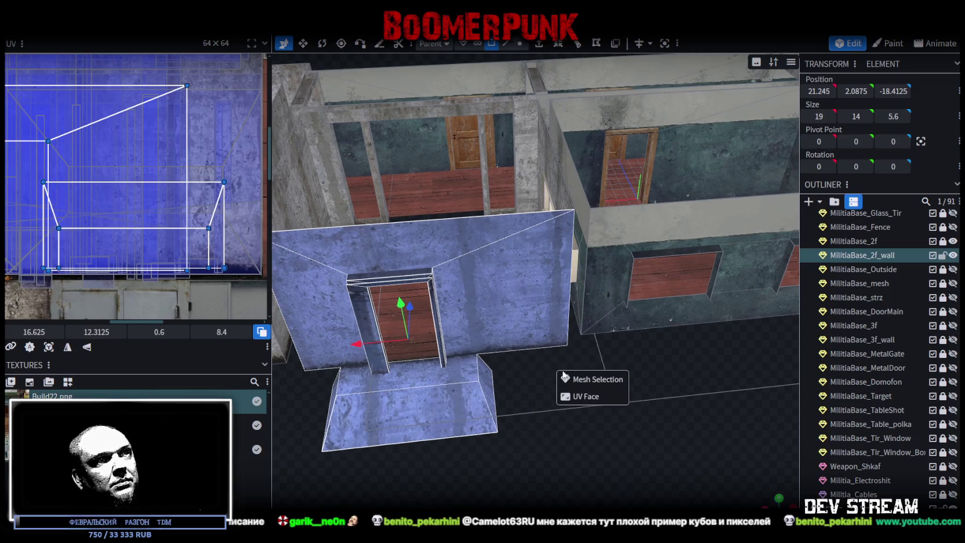
pyautogui.rightClick(519, 316)
pyautogui.click(550, 337)
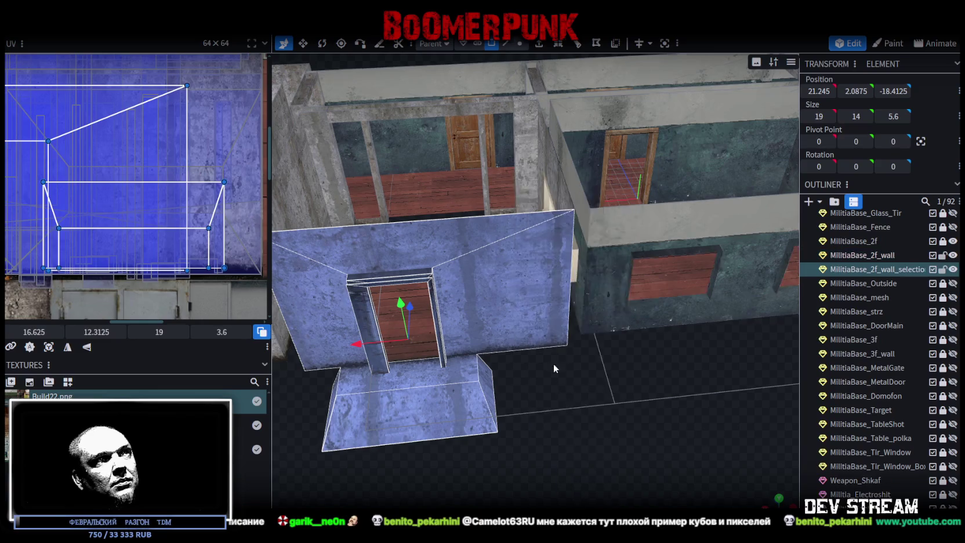
pyautogui.scroll(-8, 552, 353)
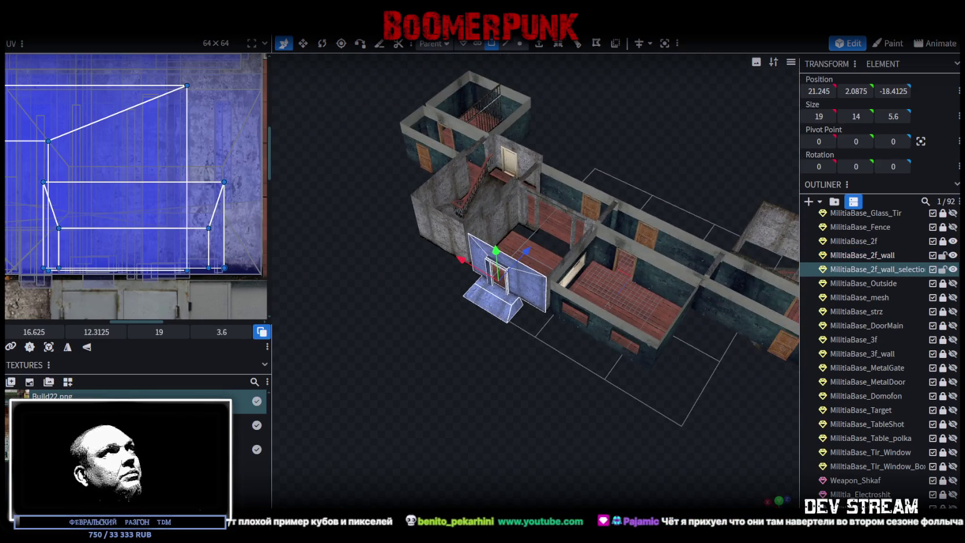
# - Mirror the split-off doorway piece along the Z axis
pyautogui.rightClick(123, 36)
pyautogui.moveTo(142, 59)
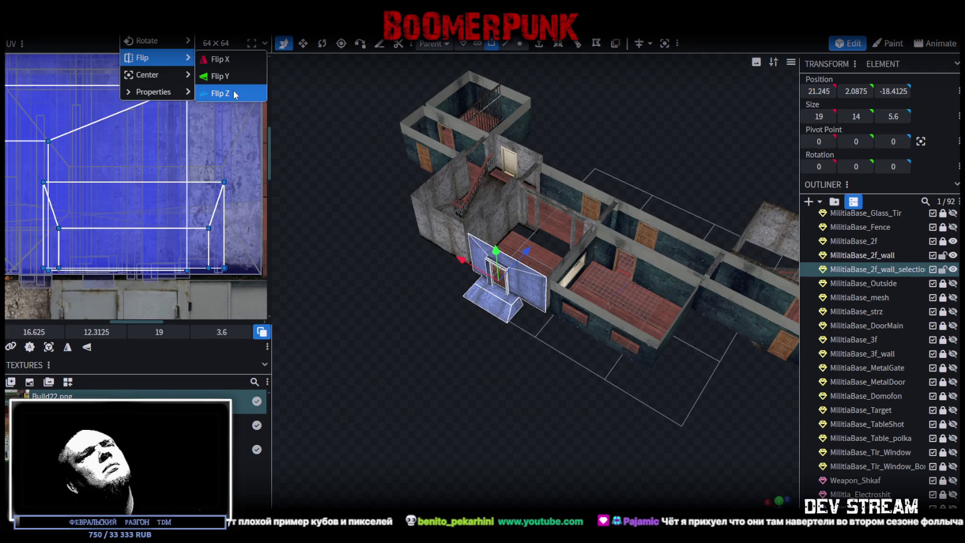
pyautogui.click(235, 94)
pyautogui.moveTo(371, 224)
pyautogui.mouseDown()
pyautogui.moveTo(409, 358)
pyautogui.moveTo(314, 405)
pyautogui.moveTo(463, 369)
pyautogui.mouseUp()
pyautogui.scroll(5, 464, 369)
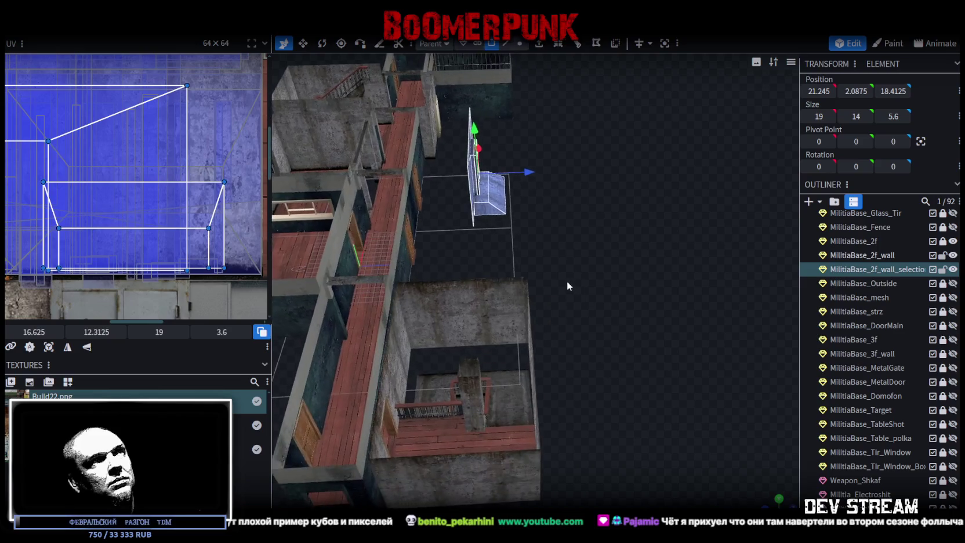
# - Move the doorway piece along Z, Y and X into the second-floor room's wall
pyautogui.moveTo(528, 182)
pyautogui.mouseDown()
pyautogui.moveTo(567, 178)
pyautogui.moveTo(463, 278)
pyautogui.moveTo(502, 278)
pyautogui.mouseUp()
pyautogui.moveTo(410, 266); pyautogui.dragTo(410, 261)
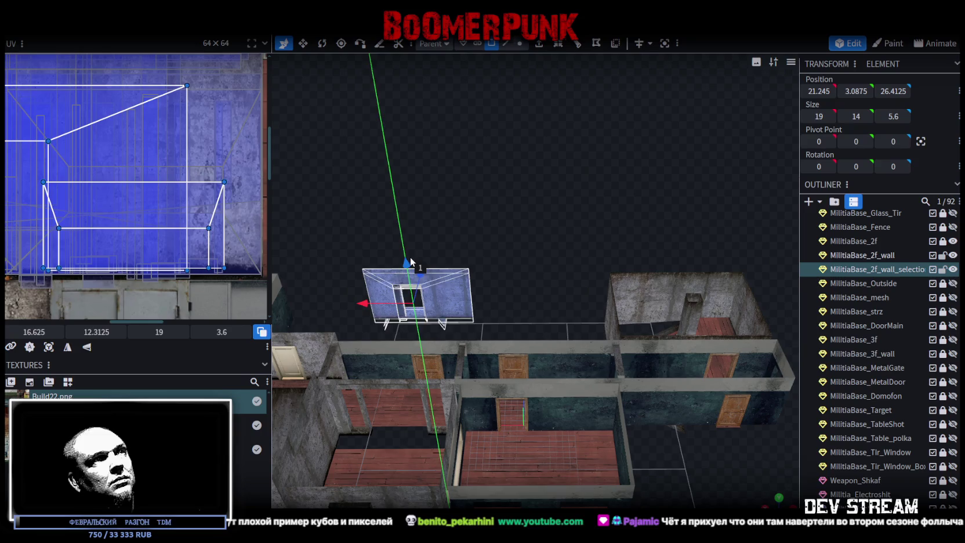
pyautogui.moveTo(371, 306); pyautogui.dragTo(603, 310)
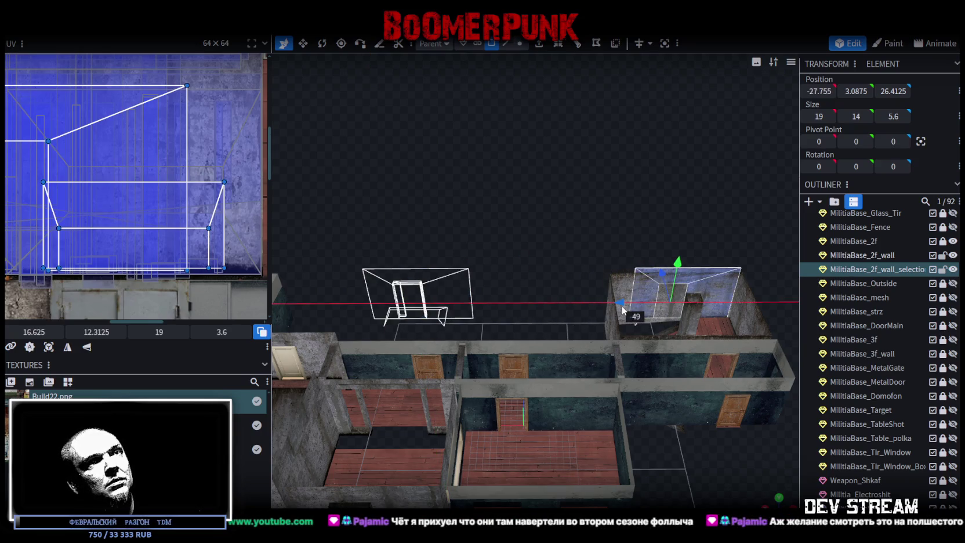
pyautogui.scroll(5, 613, 220)
pyautogui.moveTo(633, 224)
pyautogui.mouseDown()
pyautogui.moveTo(676, 258)
pyautogui.moveTo(583, 295)
pyautogui.moveTo(614, 291)
pyautogui.mouseUp()
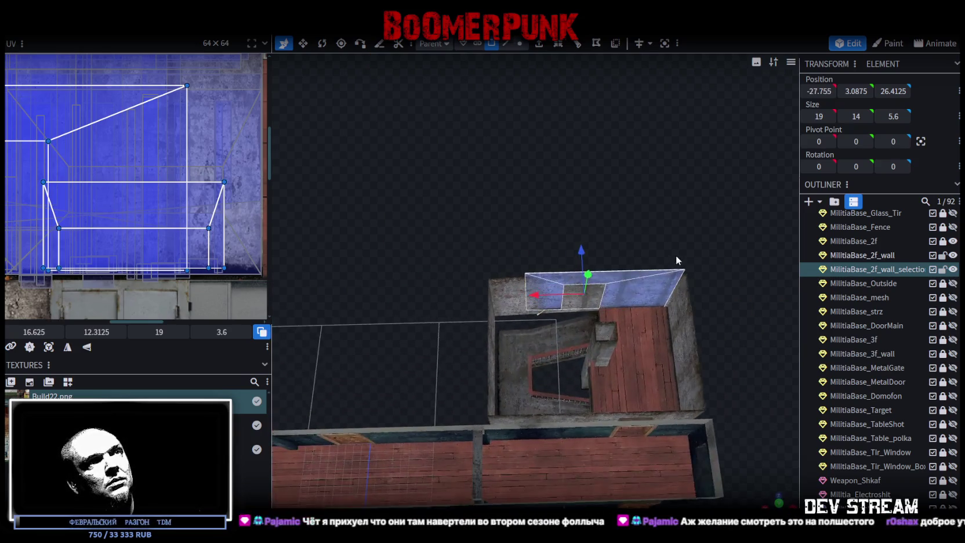
pyautogui.scroll(5, 609, 288)
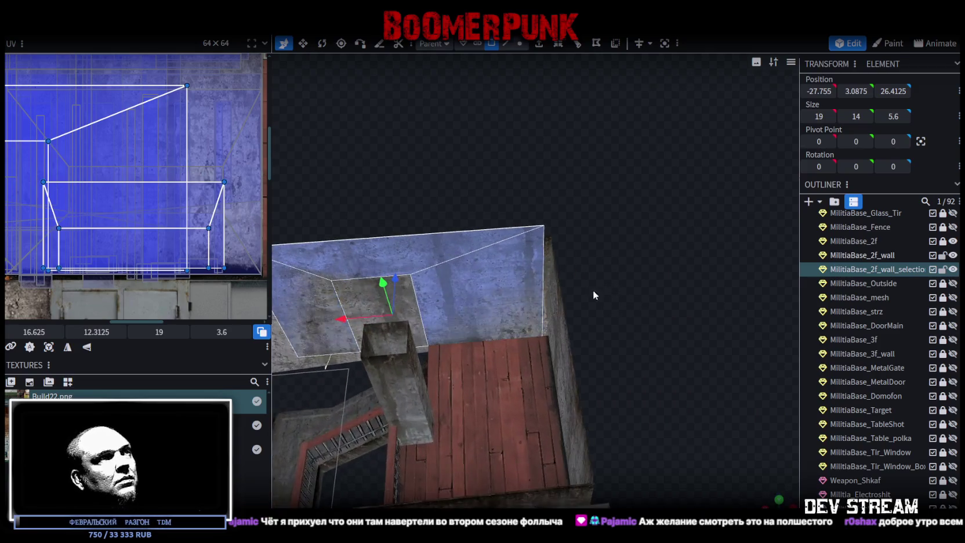
pyautogui.moveTo(372, 317)
pyautogui.mouseDown()
pyautogui.moveTo(438, 314)
pyautogui.moveTo(458, 337)
pyautogui.moveTo(624, 362)
pyautogui.moveTo(630, 378)
pyautogui.moveTo(851, 367)
pyautogui.moveTo(679, 441)
pyautogui.moveTo(356, 440)
pyautogui.moveTo(359, 465)
pyautogui.moveTo(357, 447)
pyautogui.moveTo(432, 348)
pyautogui.mouseUp()
pyautogui.moveTo(464, 309)
pyautogui.mouseDown()
pyautogui.moveTo(528, 337)
pyautogui.moveTo(670, 352)
pyautogui.moveTo(667, 335)
pyautogui.mouseUp()
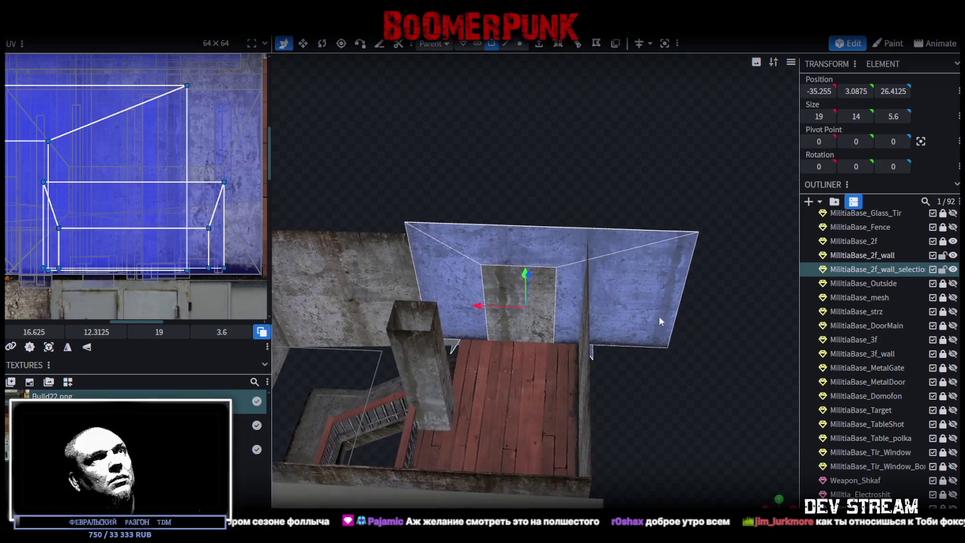
pyautogui.click(643, 287)
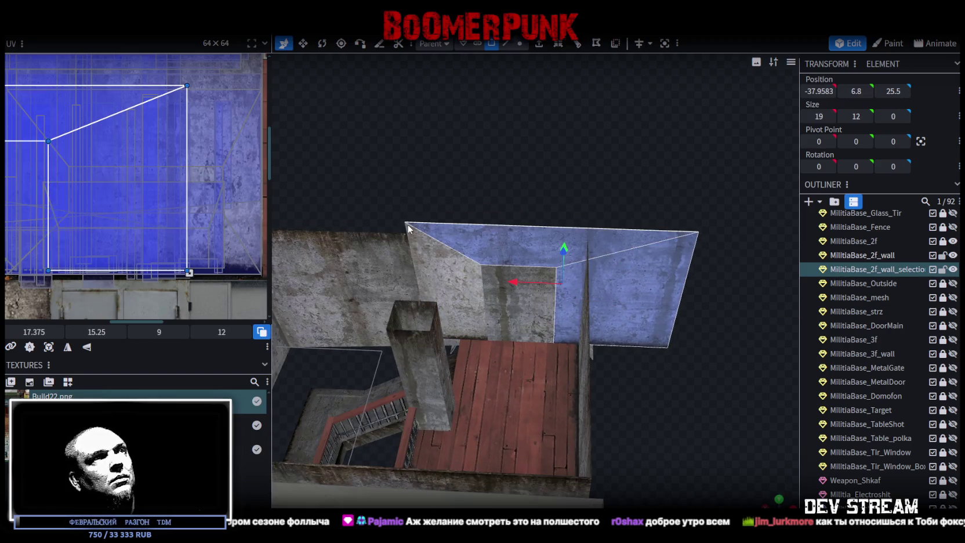
pyautogui.moveTo(409, 224); pyautogui.dragTo(663, 295)
pyautogui.click(664, 295)
# - Select MilitiaBase_2f_wall and view its inner face from inside the room
pyautogui.moveTo(732, 344); pyautogui.dragTo(526, 286)
pyautogui.click(527, 235)
pyautogui.moveTo(525, 228)
pyautogui.mouseDown()
pyautogui.moveTo(426, 232)
pyautogui.moveTo(613, 231)
pyautogui.moveTo(615, 206)
pyautogui.moveTo(569, 212)
pyautogui.moveTo(578, 219)
pyautogui.moveTo(601, 214)
pyautogui.moveTo(555, 211)
pyautogui.moveTo(711, 198)
pyautogui.moveTo(760, 166)
pyautogui.moveTo(731, 118)
pyautogui.moveTo(681, 115)
pyautogui.moveTo(632, 157)
pyautogui.moveTo(555, 193)
pyautogui.moveTo(653, 247)
pyautogui.moveTo(799, 214)
pyautogui.mouseUp()
pyautogui.moveTo(645, 463)
pyautogui.mouseDown()
pyautogui.moveTo(571, 420)
pyautogui.moveTo(325, 408)
pyautogui.moveTo(382, 398)
pyautogui.moveTo(448, 147)
pyautogui.moveTo(476, 179)
pyautogui.moveTo(470, 183)
pyautogui.mouseUp()
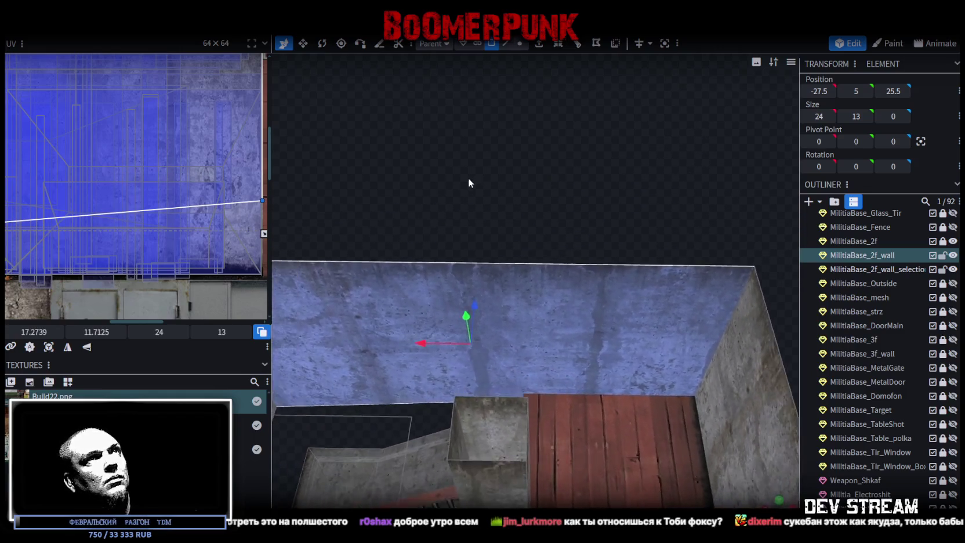
# - Inset the second-floor wall's inner face, leaving a 12 × 6.5 inner face
pyautogui.press('3')
pyautogui.moveTo(530, 250); pyautogui.dragTo(565, 205)
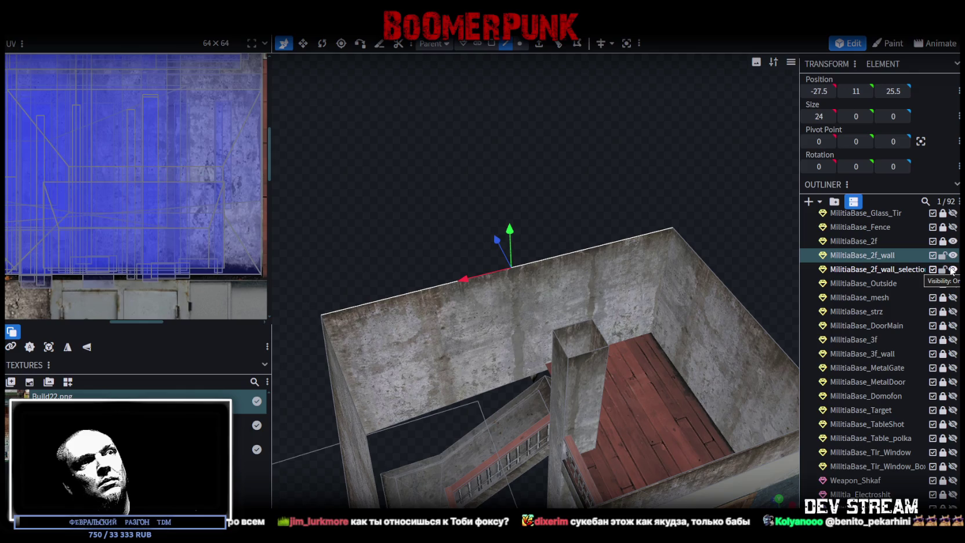
pyautogui.moveTo(580, 192)
pyautogui.mouseDown()
pyautogui.moveTo(541, 181)
pyautogui.moveTo(504, 189)
pyautogui.moveTo(503, 200)
pyautogui.mouseUp()
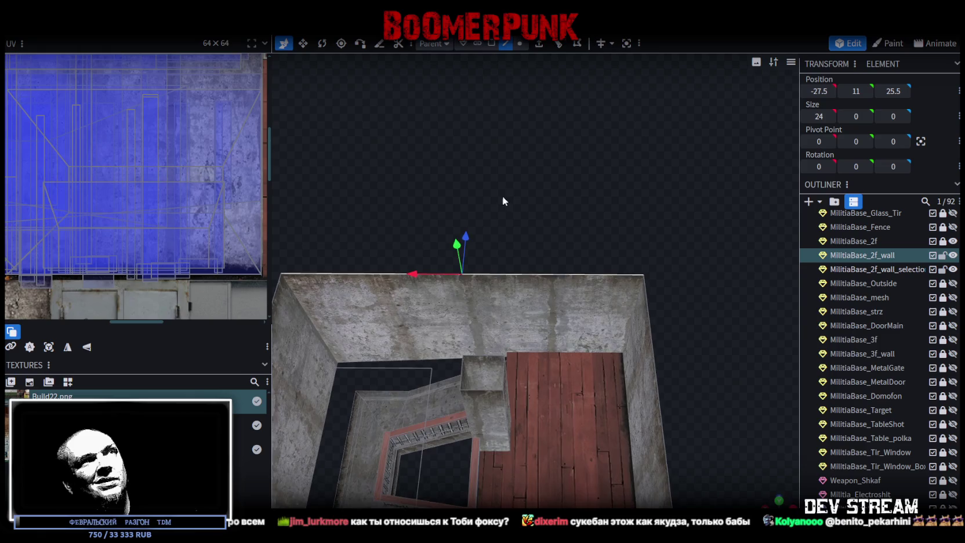
pyautogui.click(552, 323)
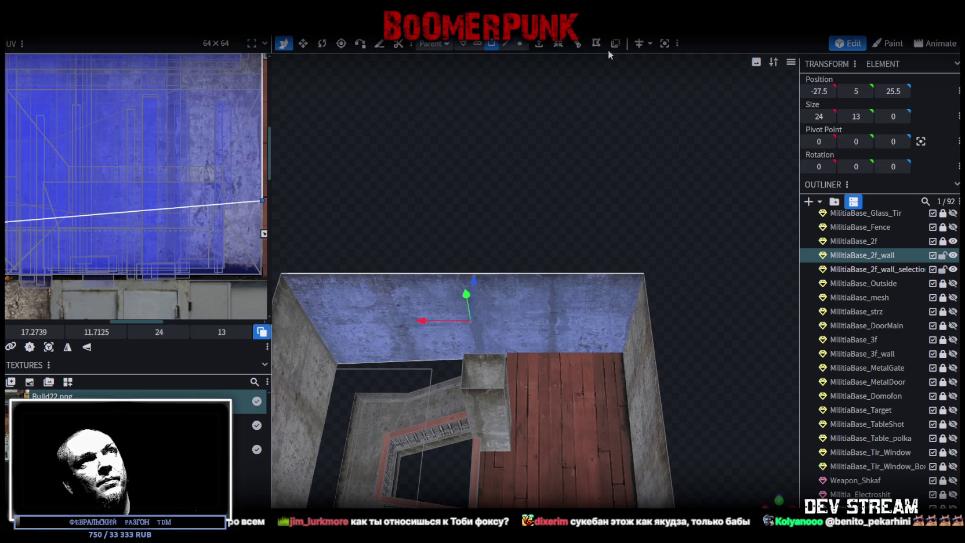
pyautogui.click(560, 45)
# - Switch to edge selection and select the MilitiaBase_2f_wall_selection doorway piece
pyautogui.moveTo(580, 231)
pyautogui.mouseDown()
pyautogui.moveTo(495, 205)
pyautogui.moveTo(293, 183)
pyautogui.moveTo(486, 181)
pyautogui.mouseUp()
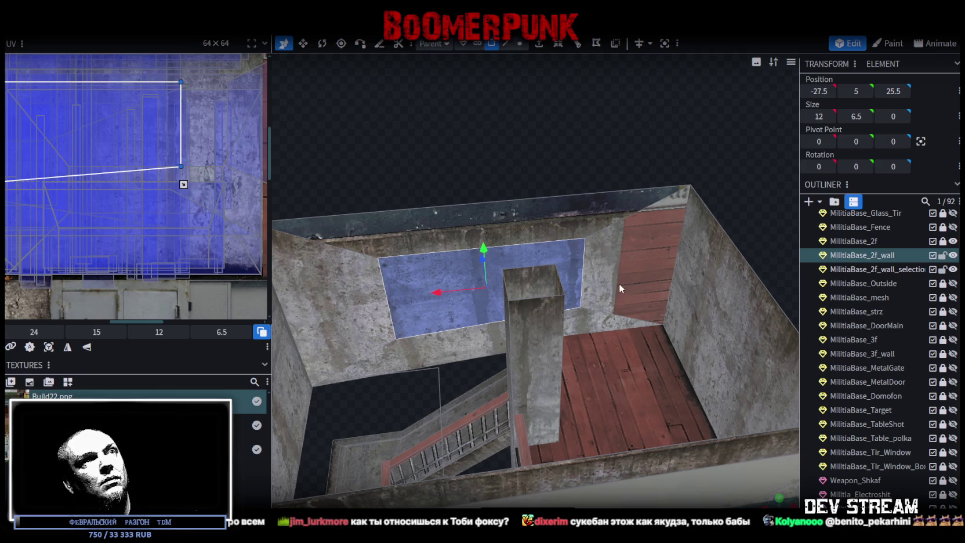
pyautogui.moveTo(618, 282); pyautogui.dragTo(574, 132)
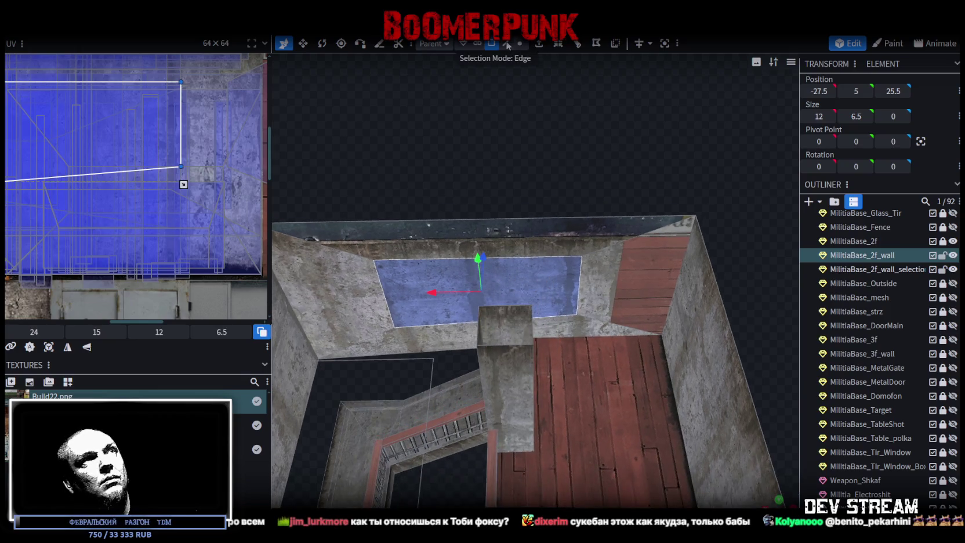
pyautogui.click(507, 44)
pyautogui.moveTo(697, 168)
pyautogui.mouseDown()
pyautogui.moveTo(431, 157)
pyautogui.moveTo(567, 392)
pyautogui.moveTo(712, 401)
pyautogui.moveTo(459, 296)
pyautogui.mouseUp()
pyautogui.click(452, 292)
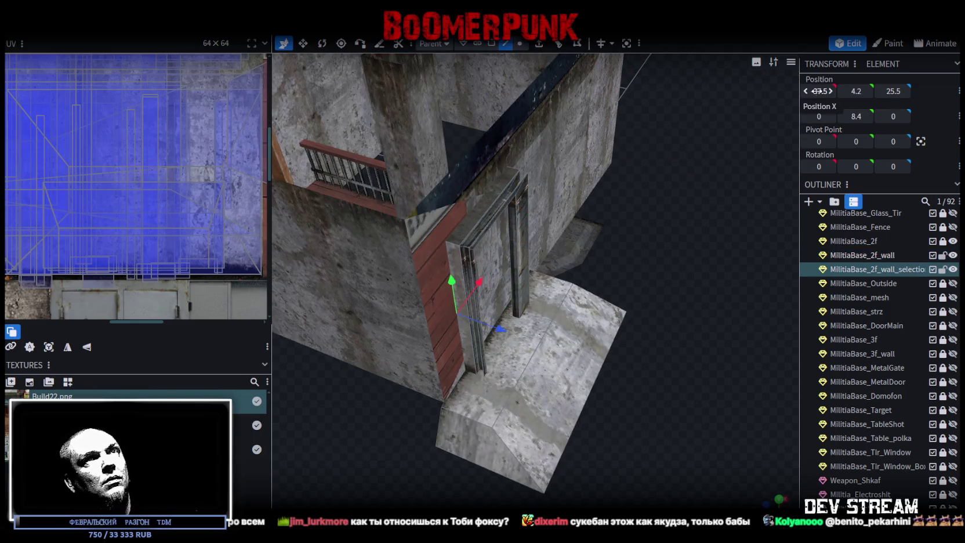
# - Select the second-floor wall and compare its opening edge with the doorway piece's edge
pyautogui.moveTo(665, 381); pyautogui.dragTo(464, 278)
pyautogui.click(450, 273)
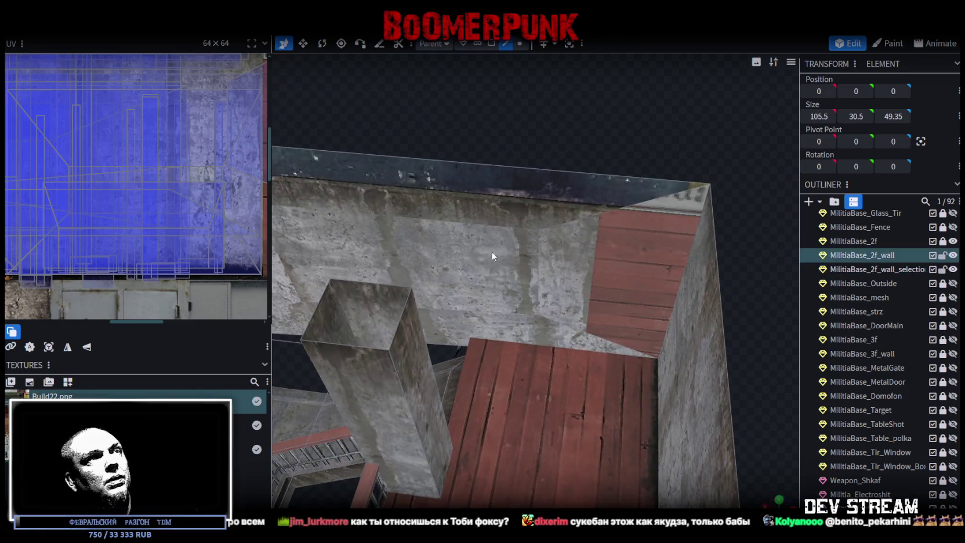
pyautogui.click(535, 258)
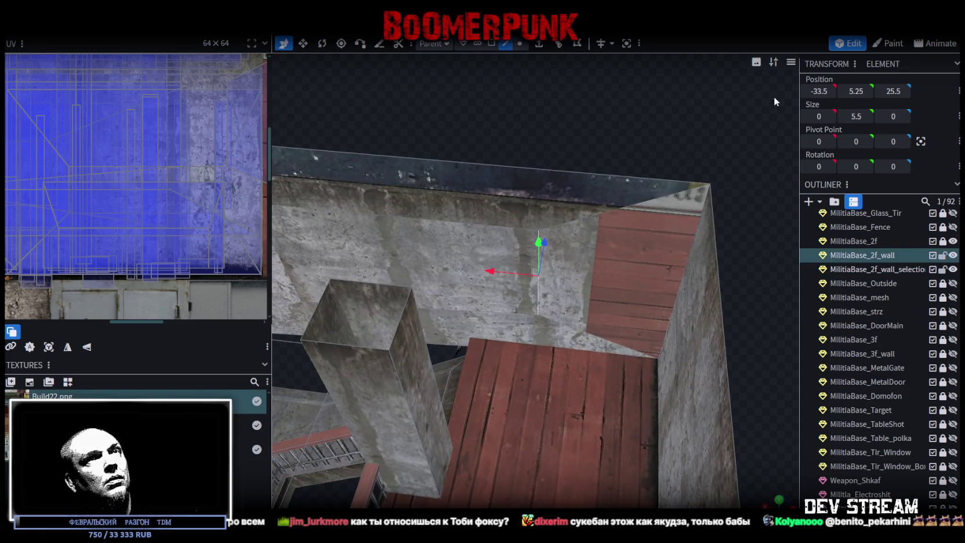
pyautogui.moveTo(771, 128)
pyautogui.mouseDown()
pyautogui.moveTo(432, 79)
pyautogui.moveTo(430, 105)
pyautogui.moveTo(482, 159)
pyautogui.mouseUp()
pyautogui.click(486, 165)
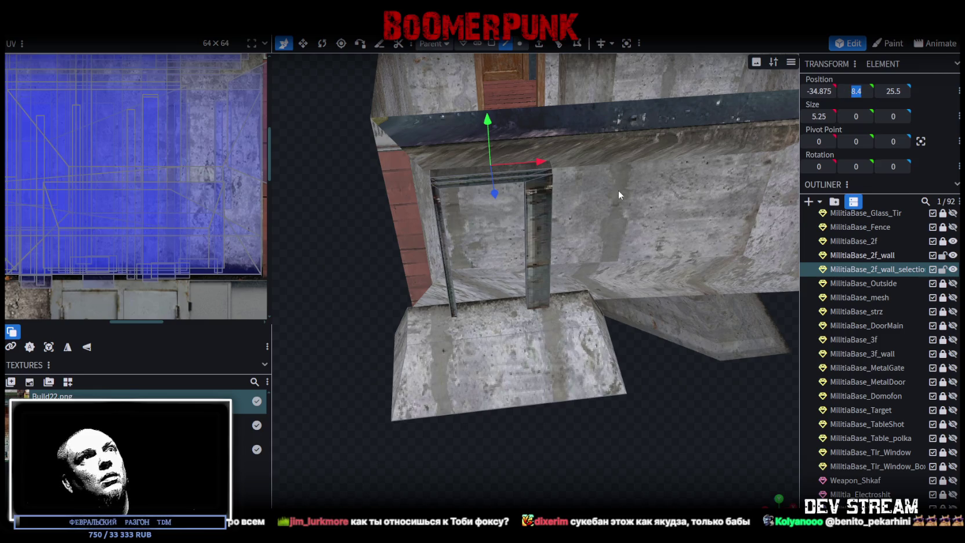
pyautogui.click(623, 179)
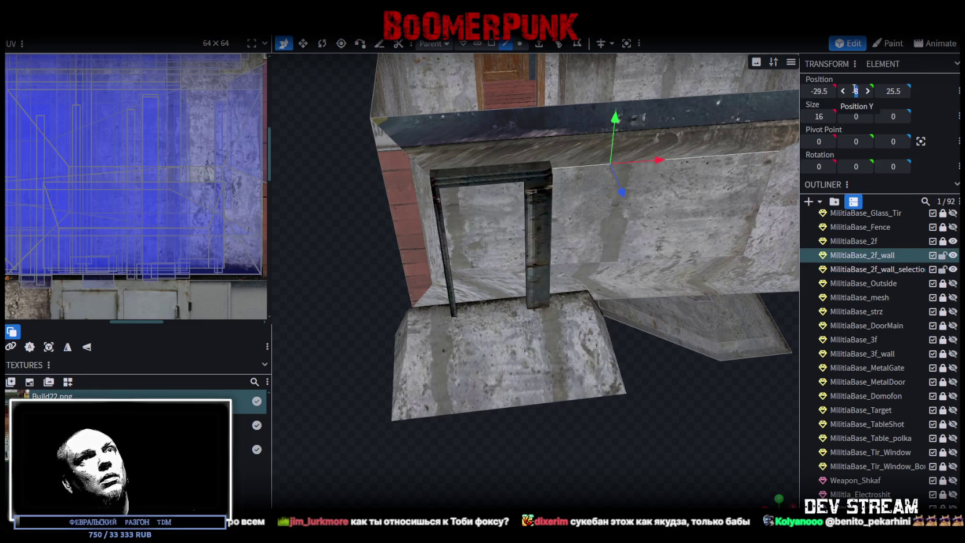
pyautogui.click(488, 300)
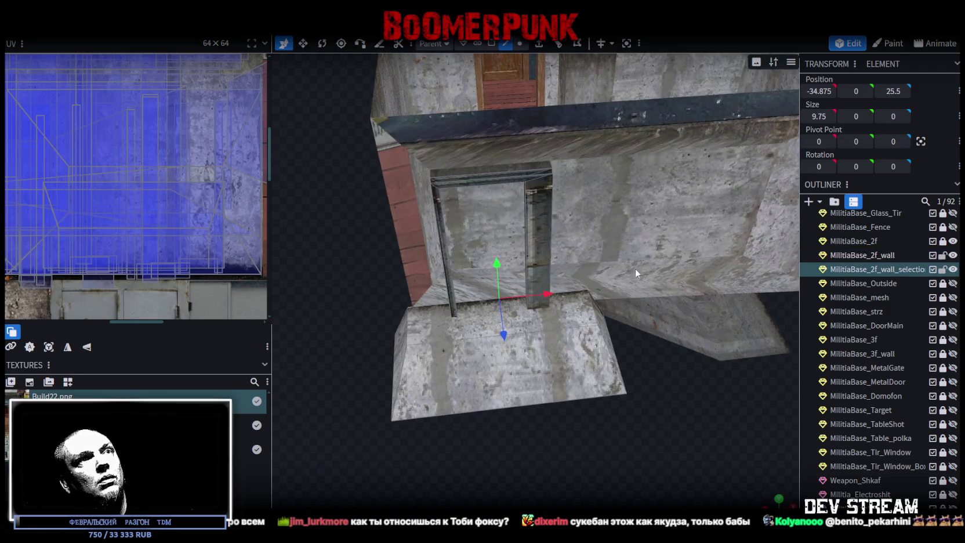
pyautogui.click(638, 272)
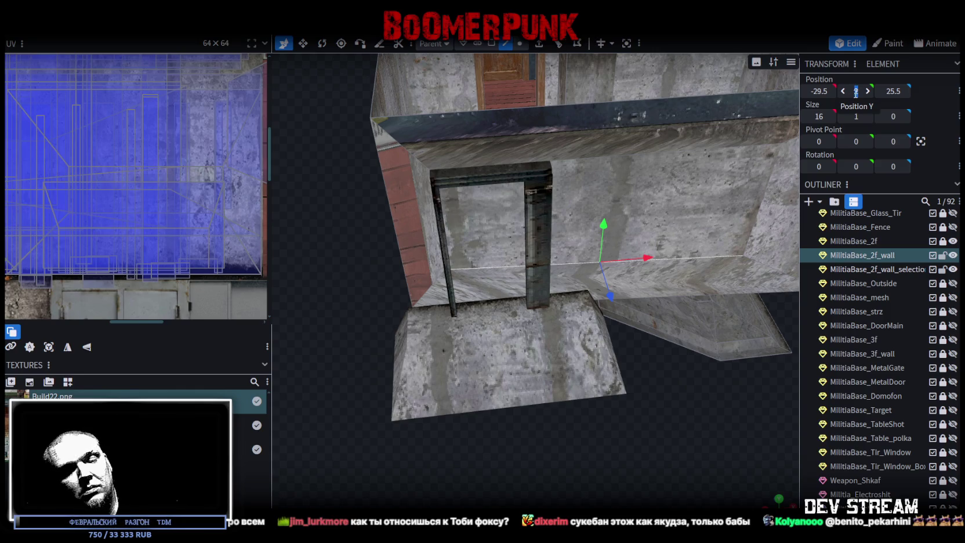
pyautogui.moveTo(754, 244)
pyautogui.mouseDown()
pyautogui.moveTo(678, 362)
pyautogui.moveTo(625, 387)
pyautogui.mouseUp()
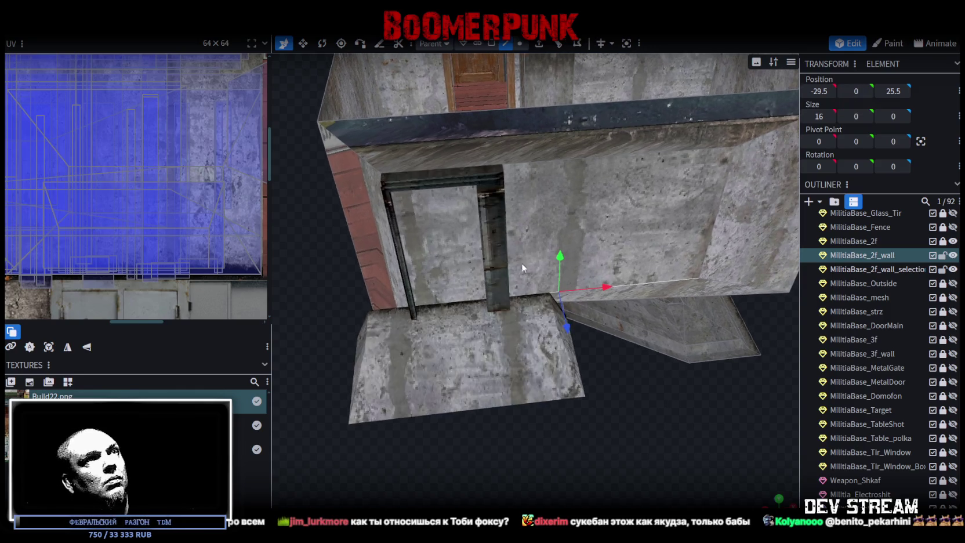
pyautogui.moveTo(522, 262); pyautogui.dragTo(495, 431)
# - Copy the doorway edge's X position -32.25 and paste it onto the wall's opening edge
pyautogui.click(550, 195)
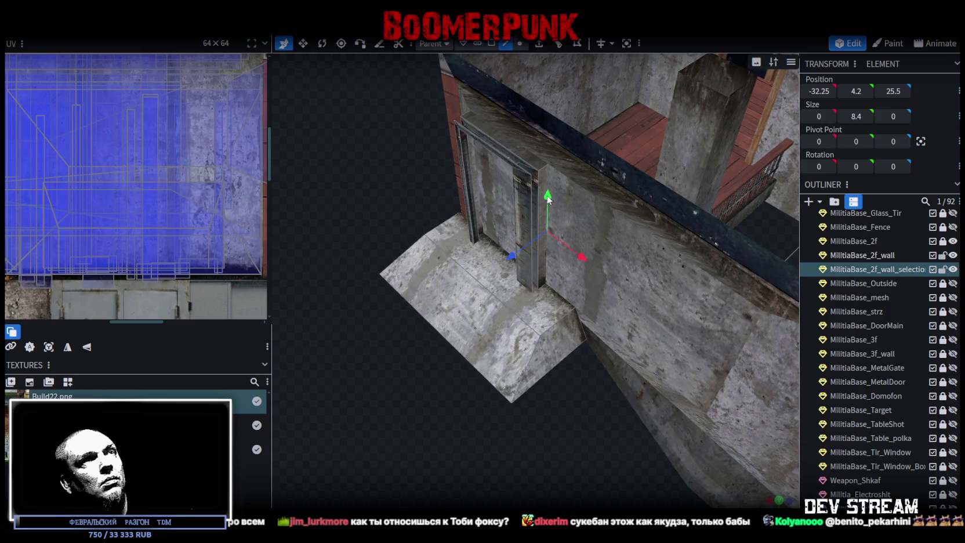
pyautogui.click(818, 91)
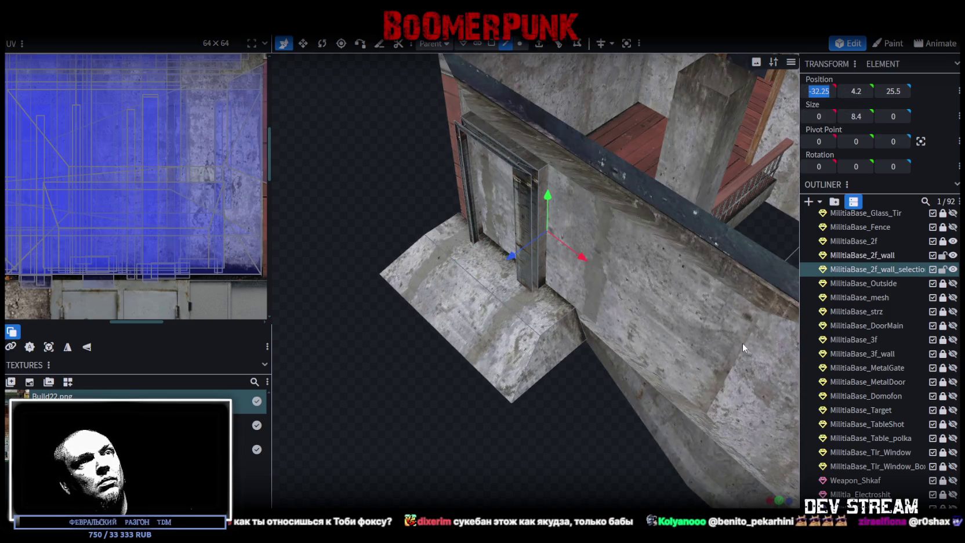
pyautogui.click(742, 344)
pyautogui.press('v')
pyautogui.write('-32.25')
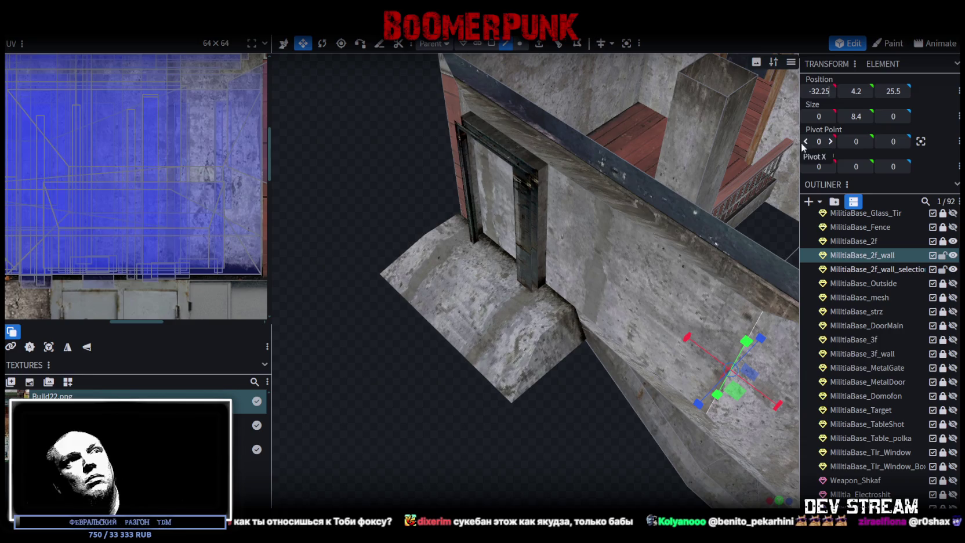
pyautogui.press('Return')
# - Switch to face selection and select the wall's narrow side face
pyautogui.moveTo(489, 367)
pyautogui.mouseDown()
pyautogui.moveTo(605, 417)
pyautogui.moveTo(767, 416)
pyautogui.moveTo(637, 174)
pyautogui.moveTo(518, 63)
pyautogui.mouseUp()
pyautogui.click(493, 45)
pyautogui.moveTo(601, 293)
pyautogui.mouseDown()
pyautogui.moveTo(599, 309)
pyautogui.moveTo(620, 168)
pyautogui.moveTo(646, 275)
pyautogui.mouseUp()
pyautogui.click(647, 275)
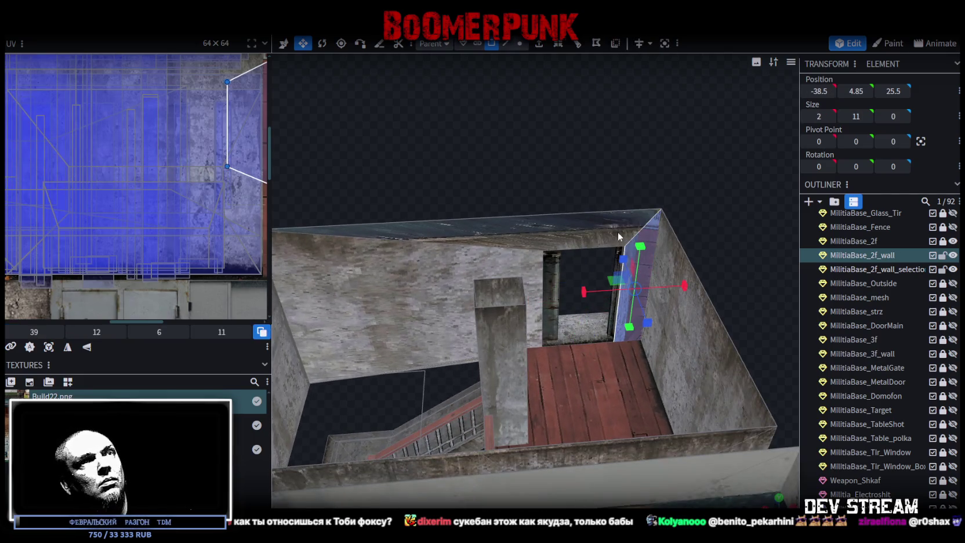
# - Select the wall's large front face and move its texture area up and right
pyautogui.click(419, 371)
pyautogui.scroll(-3, 549, 396)
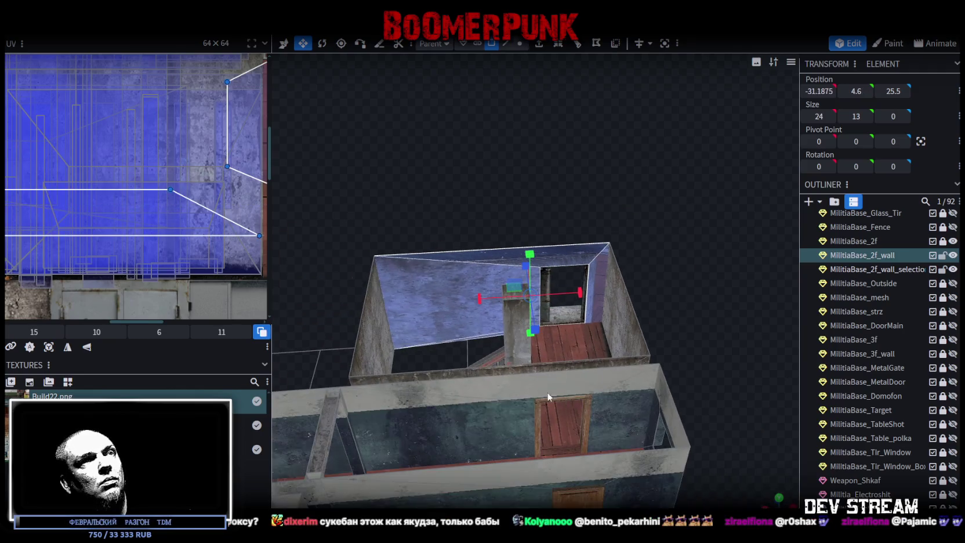
pyautogui.click(778, 498)
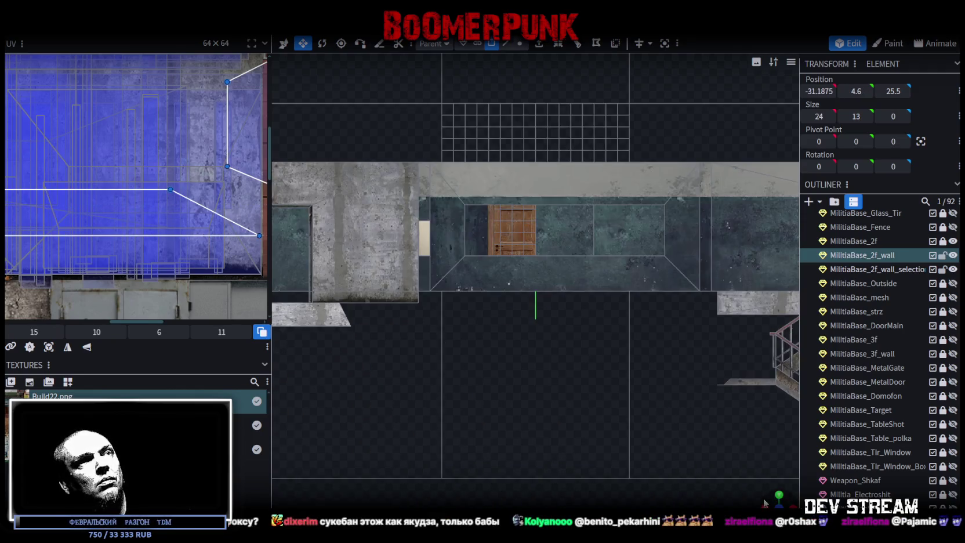
pyautogui.click(57, 349)
pyautogui.scroll(-5, 84, 235)
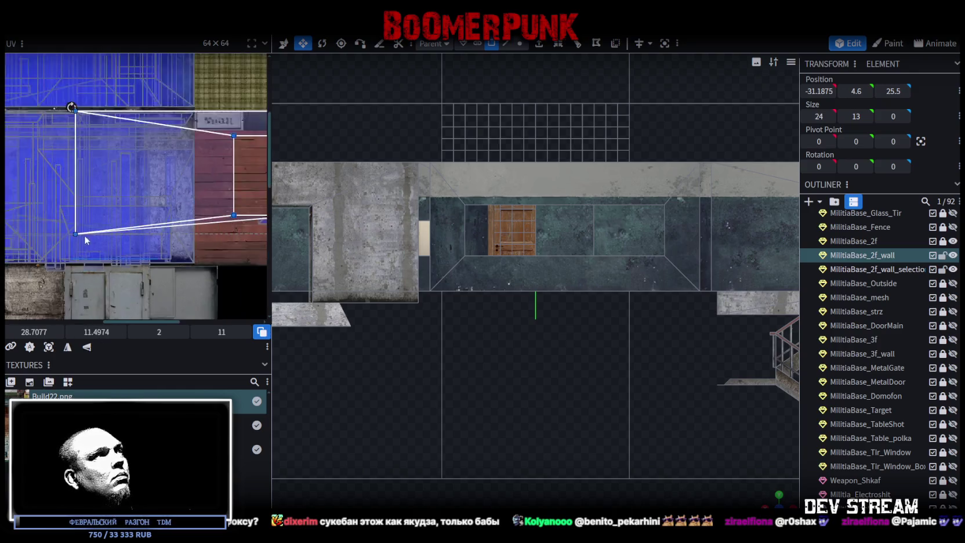
pyautogui.scroll(5, 87, 203)
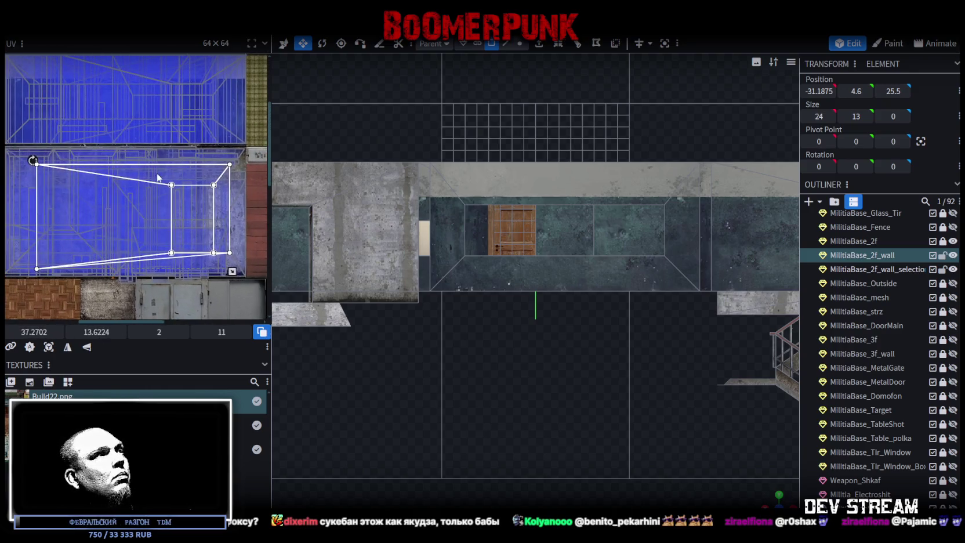
pyautogui.scroll(3, 155, 198)
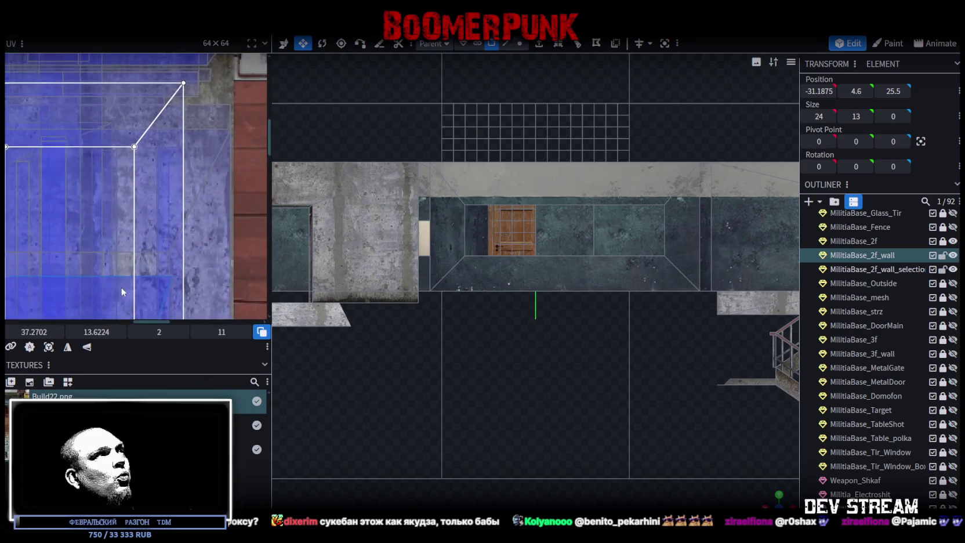
pyautogui.moveTo(170, 248)
pyautogui.mouseDown()
pyautogui.moveTo(169, 226)
pyautogui.moveTo(181, 209)
pyautogui.mouseUp()
# - Mirror the front face's UV mapping, shift it to a new atlas spot, then switch to Steam
pyautogui.scroll(-5, 173, 263)
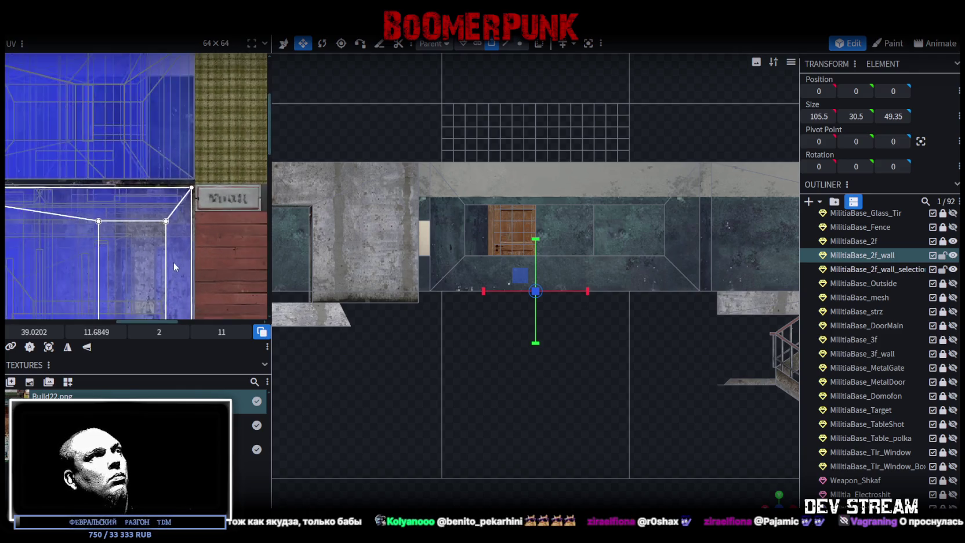
pyautogui.click(67, 347)
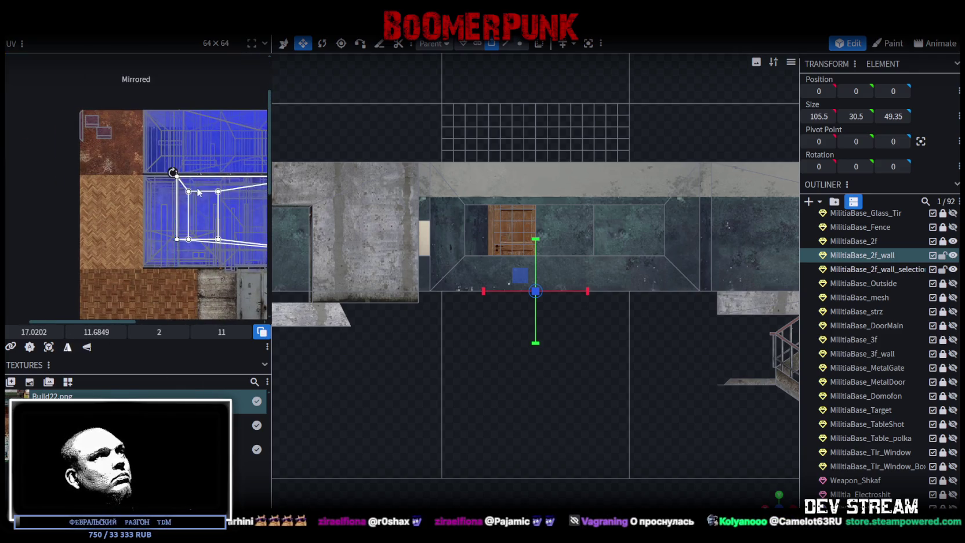
pyautogui.scroll(3, 195, 189)
pyautogui.scroll(-2, 74, 184)
pyautogui.scroll(2, 192, 191)
pyautogui.moveTo(189, 215); pyautogui.dragTo(169, 208)
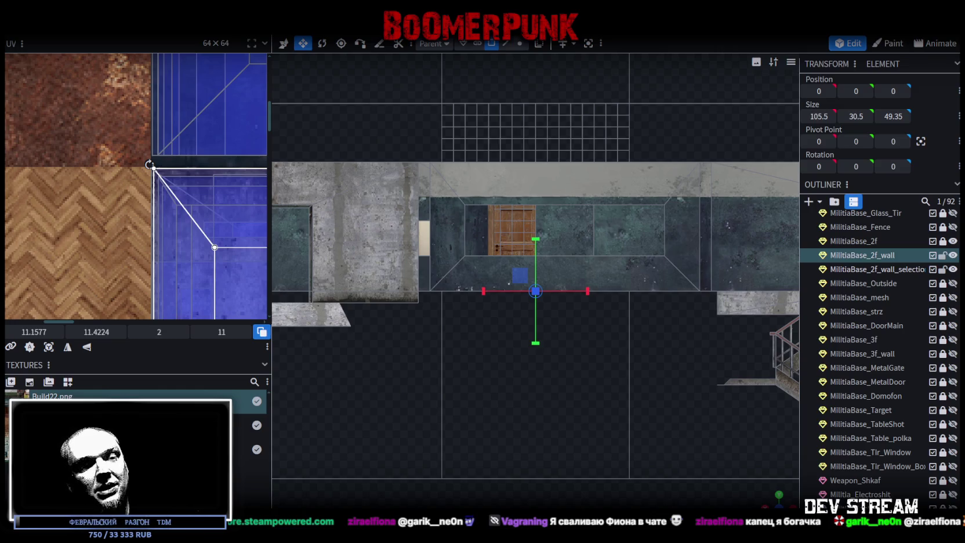
pyautogui.hotkey('alt', 'Tab')
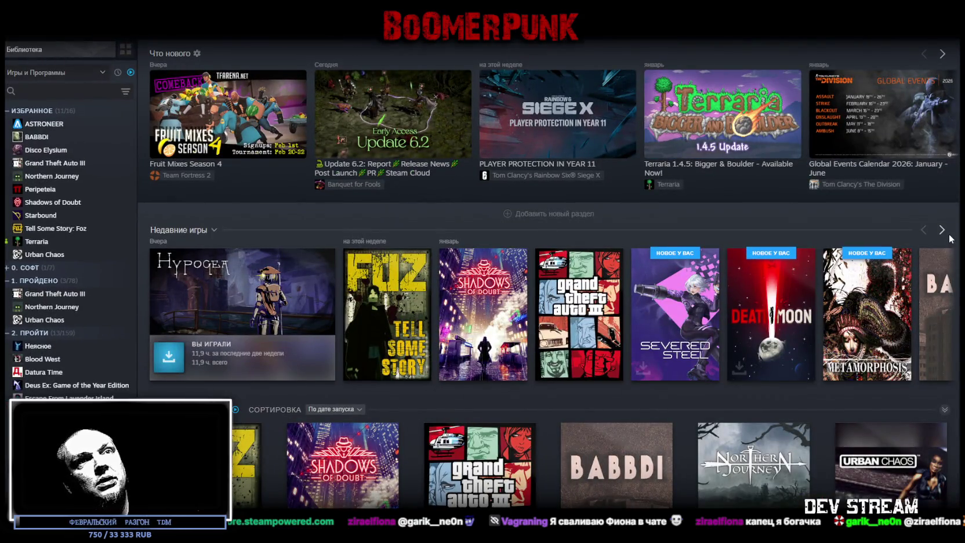
# - Page through recent games and open the Banquet for Fools store page
pyautogui.click(940, 230)
pyautogui.click(940, 230)
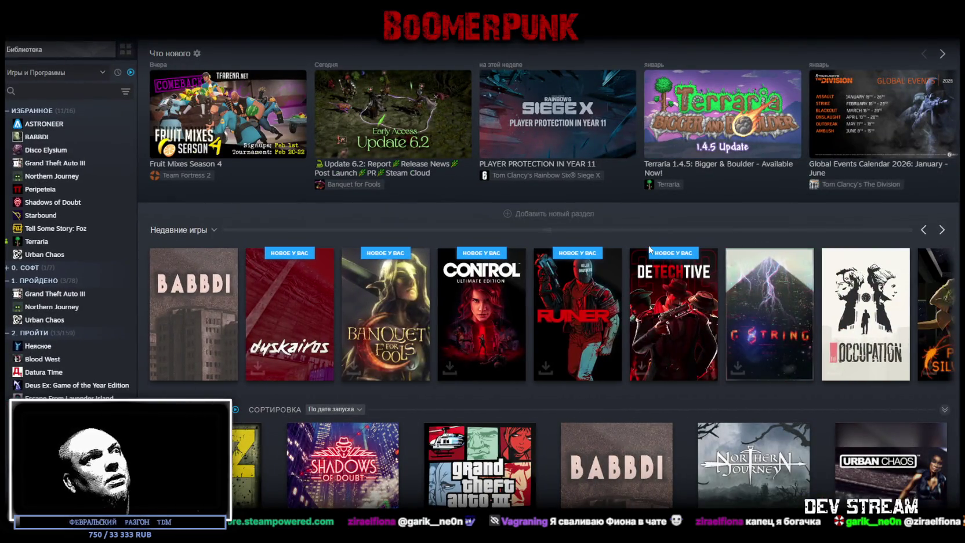
pyautogui.click(384, 313)
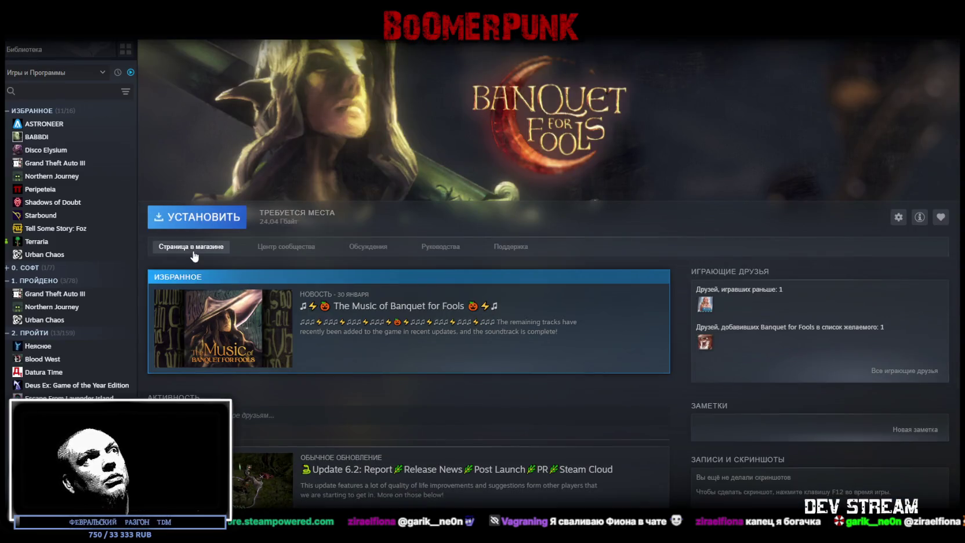
pyautogui.click(194, 253)
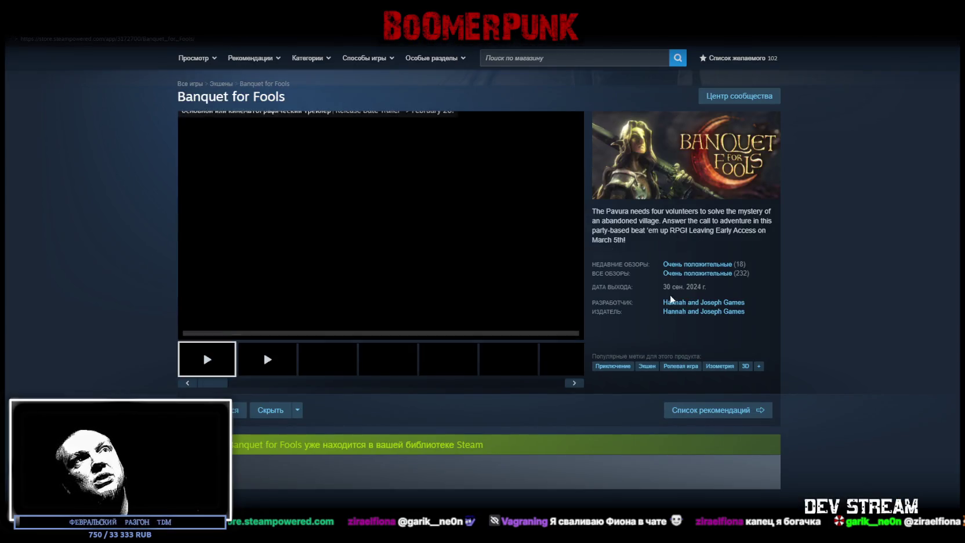
pyautogui.scroll(-3, 699, 288)
pyautogui.scroll(-5, 700, 288)
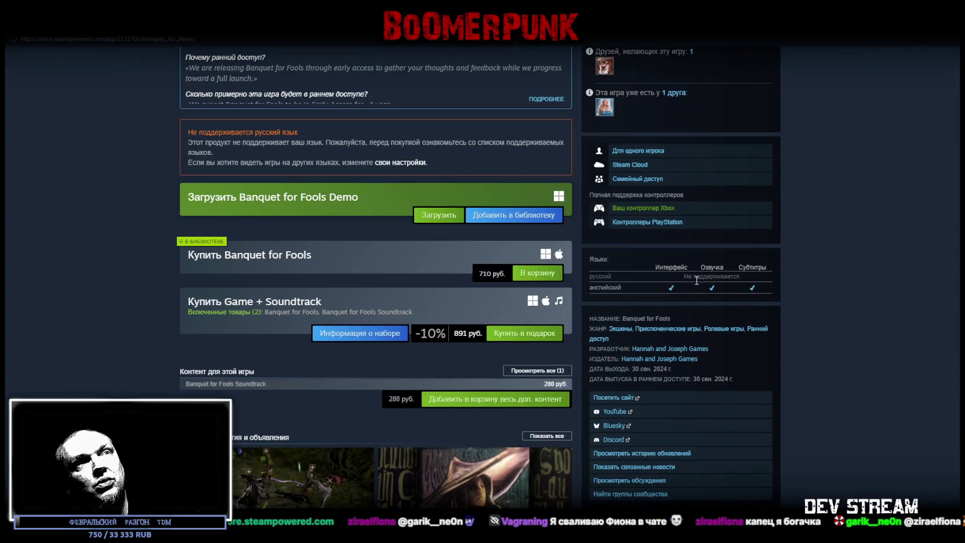
pyautogui.scroll(8, 526, 259)
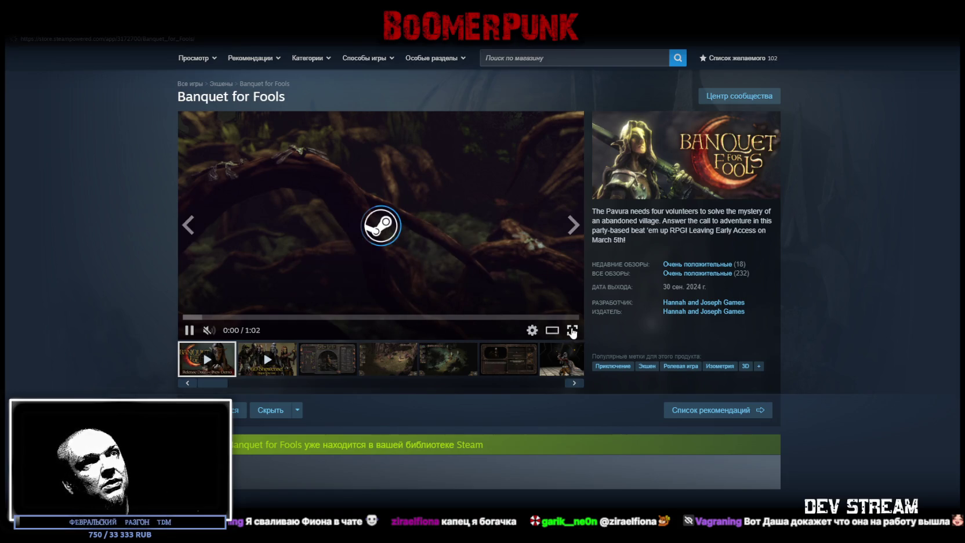
# - Watch the Banquet for Fools trailer fullscreen, then exit and return to Blockbench
pyautogui.click(571, 330)
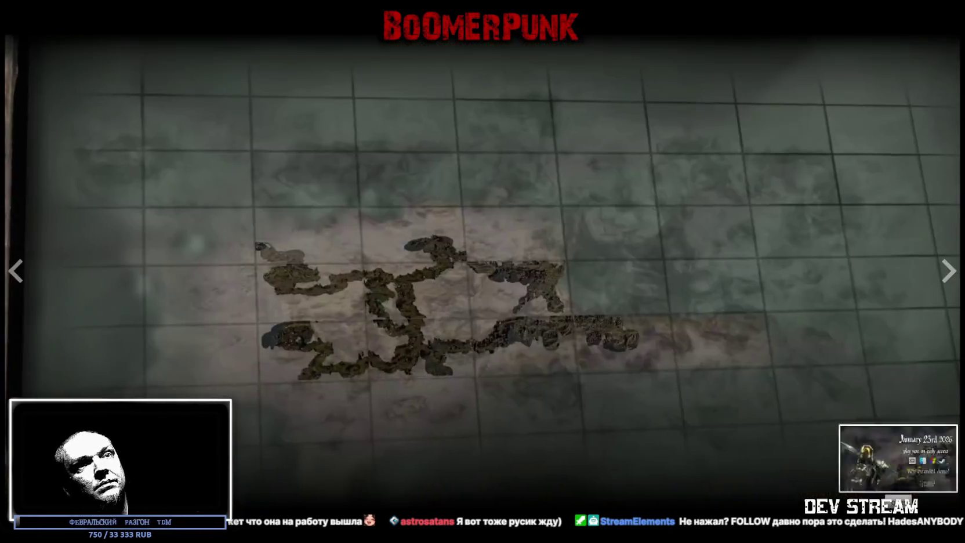
pyautogui.press('Escape')
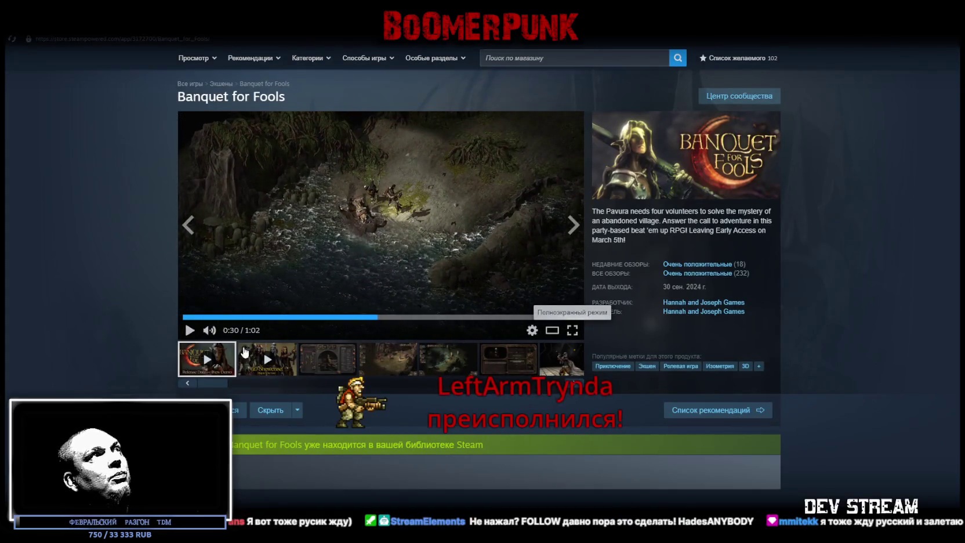
pyautogui.hotkey('alt', 'Tab')
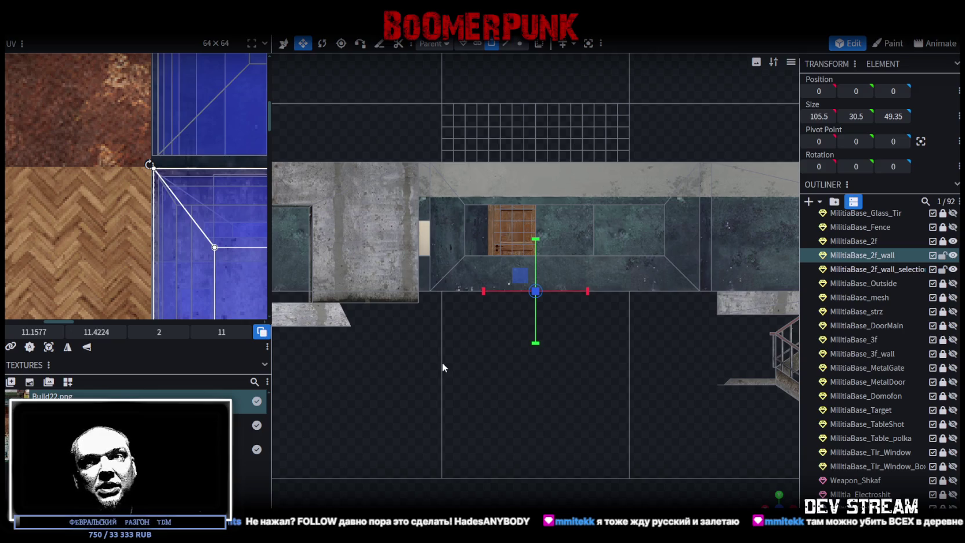
# - Look down into the second-floor room and check several wall faces, including the narrow doorway face
pyautogui.scroll(3, 558, 360)
pyautogui.moveTo(585, 453)
pyautogui.mouseDown()
pyautogui.moveTo(655, 368)
pyautogui.moveTo(576, 479)
pyautogui.moveTo(470, 410)
pyautogui.moveTo(369, 389)
pyautogui.mouseUp()
pyautogui.scroll(-5, 618, 420)
pyautogui.scroll(5, 386, 356)
pyautogui.moveTo(396, 354)
pyautogui.mouseDown()
pyautogui.moveTo(651, 408)
pyautogui.moveTo(645, 393)
pyautogui.moveTo(534, 410)
pyautogui.moveTo(423, 404)
pyautogui.moveTo(432, 433)
pyautogui.moveTo(557, 433)
pyautogui.moveTo(620, 419)
pyautogui.moveTo(560, 419)
pyautogui.moveTo(690, 320)
pyautogui.moveTo(680, 299)
pyautogui.moveTo(416, 253)
pyautogui.mouseUp()
pyautogui.scroll(3, 671, 395)
pyautogui.click(447, 234)
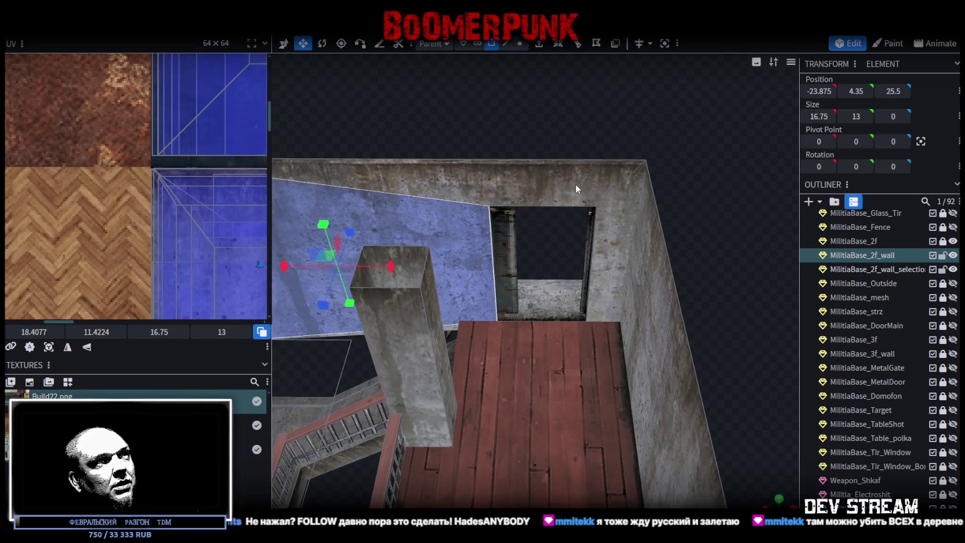
pyautogui.click(572, 184)
pyautogui.click(605, 237)
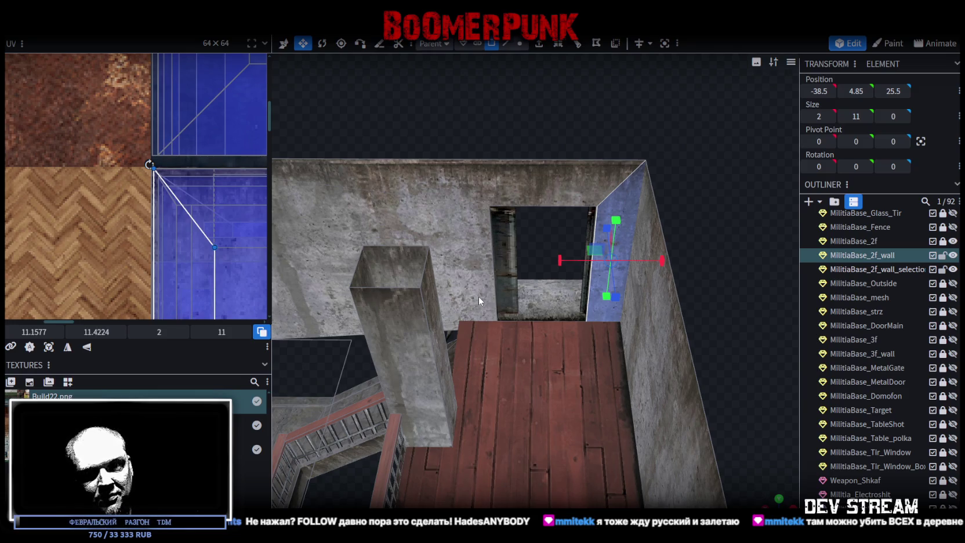
pyautogui.moveTo(477, 294)
pyautogui.mouseDown()
pyautogui.moveTo(414, 335)
pyautogui.moveTo(350, 358)
pyautogui.moveTo(467, 347)
pyautogui.moveTo(528, 145)
pyautogui.moveTo(503, 144)
pyautogui.moveTo(510, 178)
pyautogui.mouseUp()
pyautogui.click(490, 346)
# - Check the left, back and right walls and the thin wall edge piece
pyautogui.scroll(2, 515, 171)
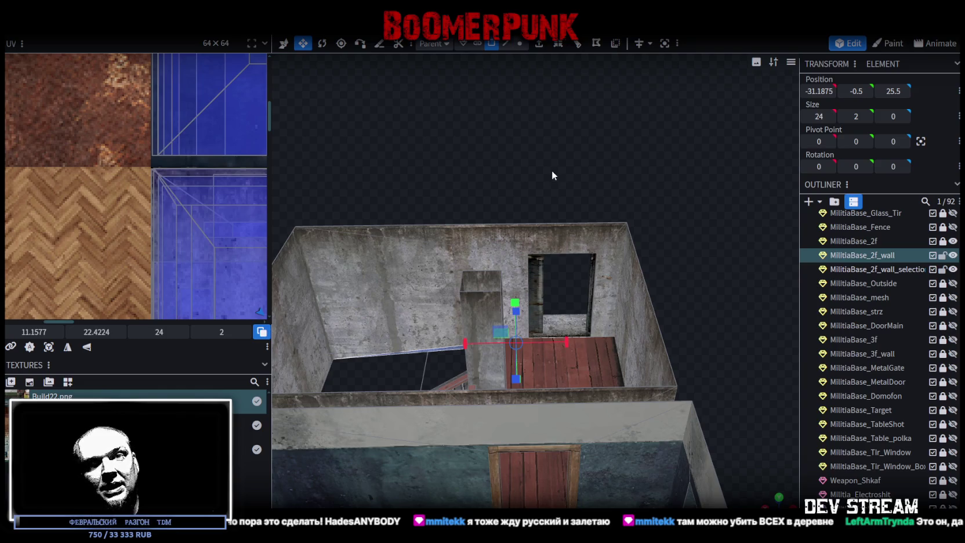
pyautogui.moveTo(553, 172)
pyautogui.mouseDown()
pyautogui.moveTo(553, 204)
pyautogui.moveTo(573, 186)
pyautogui.moveTo(555, 191)
pyautogui.moveTo(561, 186)
pyautogui.mouseUp()
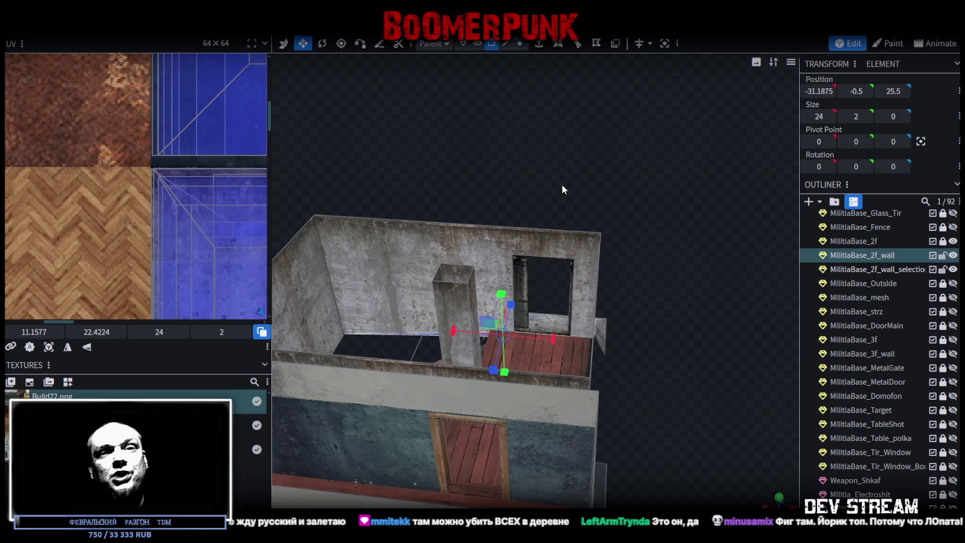
pyautogui.moveTo(562, 186)
pyautogui.mouseDown()
pyautogui.moveTo(549, 199)
pyautogui.moveTo(591, 157)
pyautogui.moveTo(585, 167)
pyautogui.mouseUp()
pyautogui.click(391, 268)
pyautogui.click(610, 237)
pyautogui.click(624, 265)
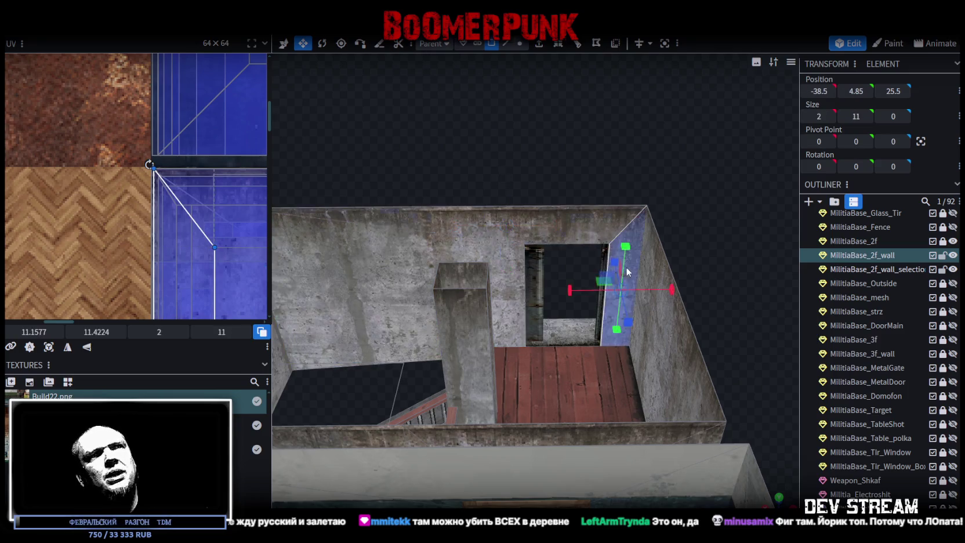
pyautogui.click(426, 359)
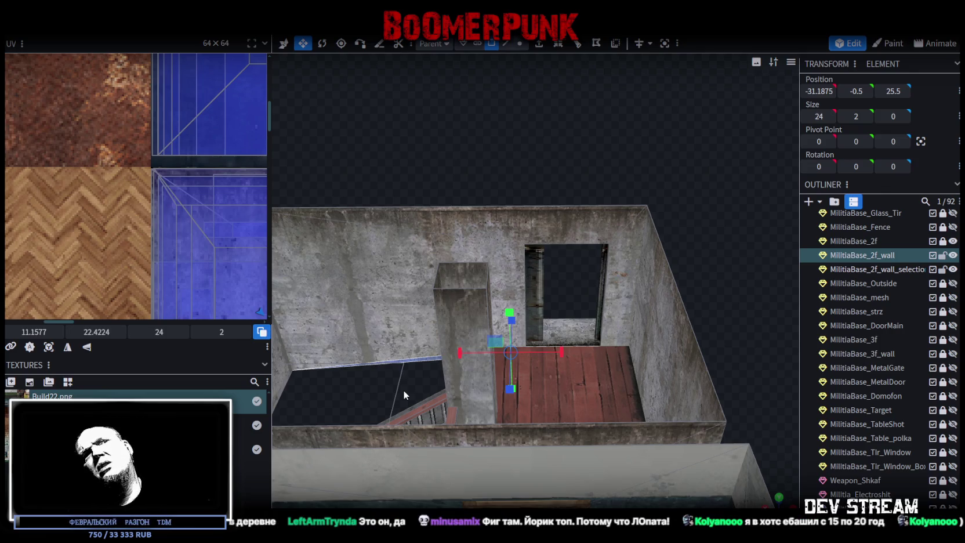
pyautogui.moveTo(404, 390)
pyautogui.mouseDown()
pyautogui.moveTo(412, 359)
pyautogui.moveTo(559, 175)
pyautogui.moveTo(421, 189)
pyautogui.moveTo(639, 381)
pyautogui.moveTo(701, 400)
pyautogui.moveTo(683, 376)
pyautogui.moveTo(763, 387)
pyautogui.mouseUp()
# - Save the project and toggle MilitiaBase_2f_wall_selection's visibility off and back on
pyautogui.hotkey('ctrl', 's')
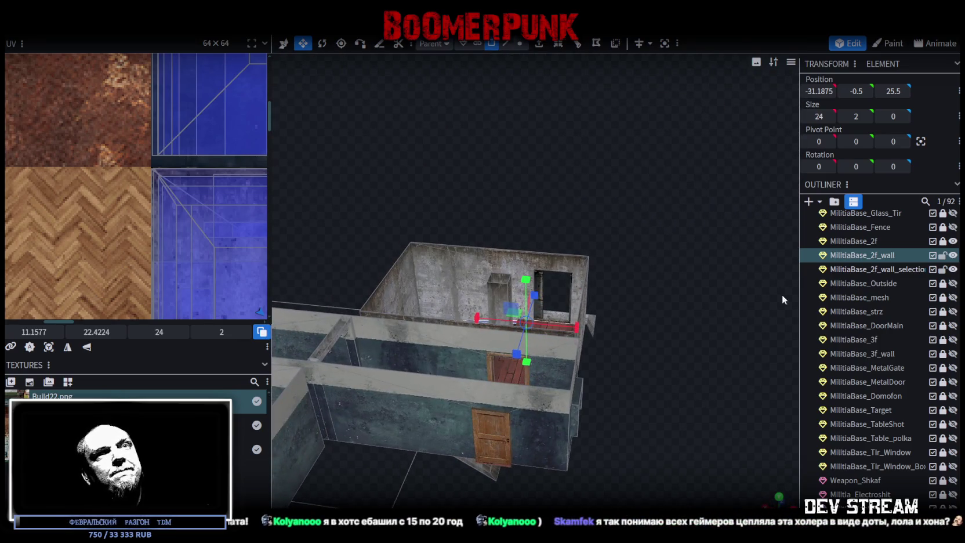
pyautogui.click(953, 270)
pyautogui.click(952, 269)
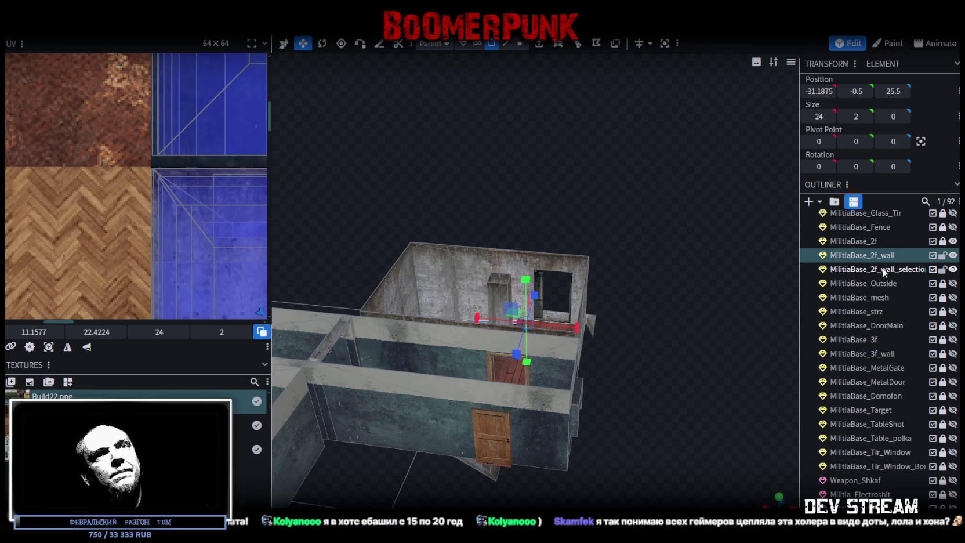
# - Merge MilitiaBase_2f_wall_selection into the wall mesh and weld its overlapping vertices
pyautogui.keyDown('ctrl'); pyautogui.click(883, 270); pyautogui.keyUp('ctrl')
pyautogui.rightClick(883, 270)
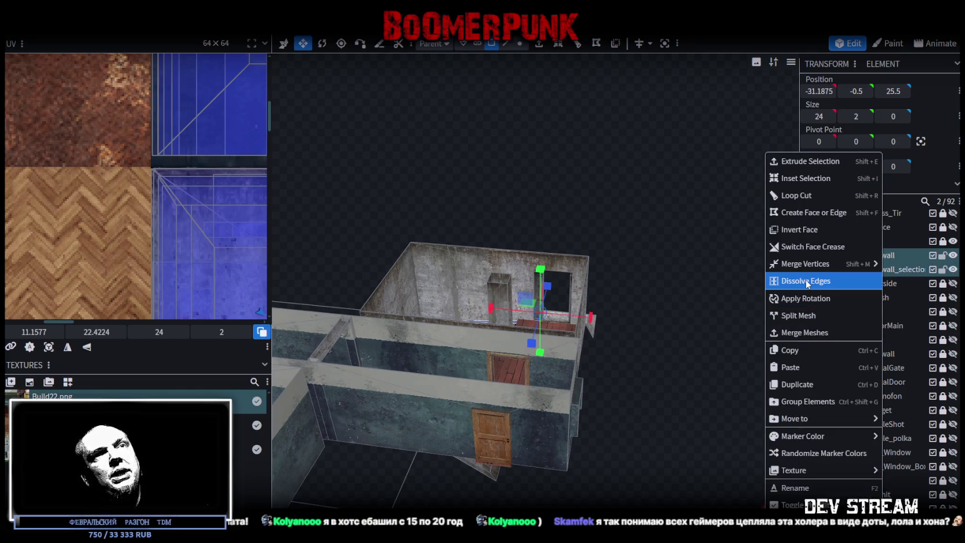
pyautogui.click(804, 333)
pyautogui.scroll(-3, 579, 145)
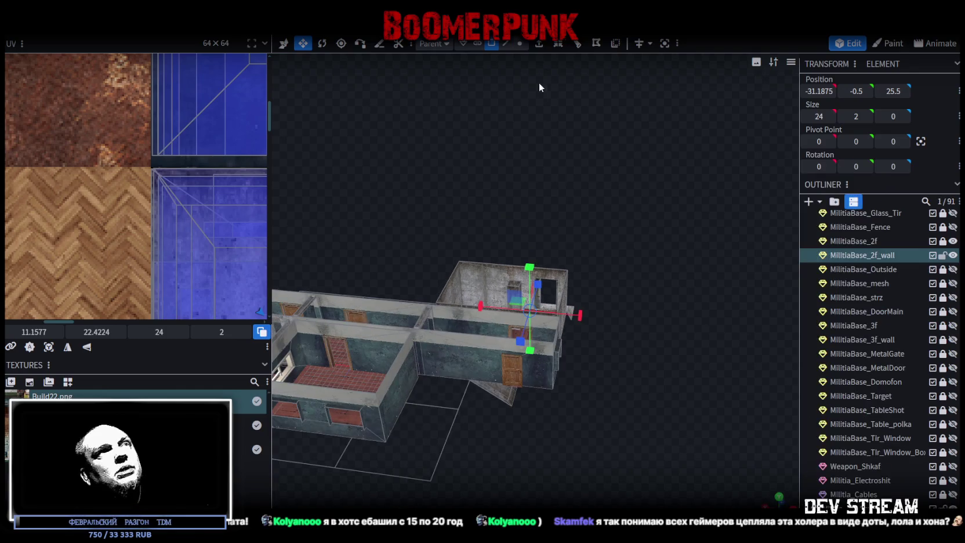
pyautogui.click(521, 44)
pyautogui.moveTo(459, 239); pyautogui.dragTo(400, 231)
pyautogui.moveTo(387, 267); pyautogui.dragTo(393, 265)
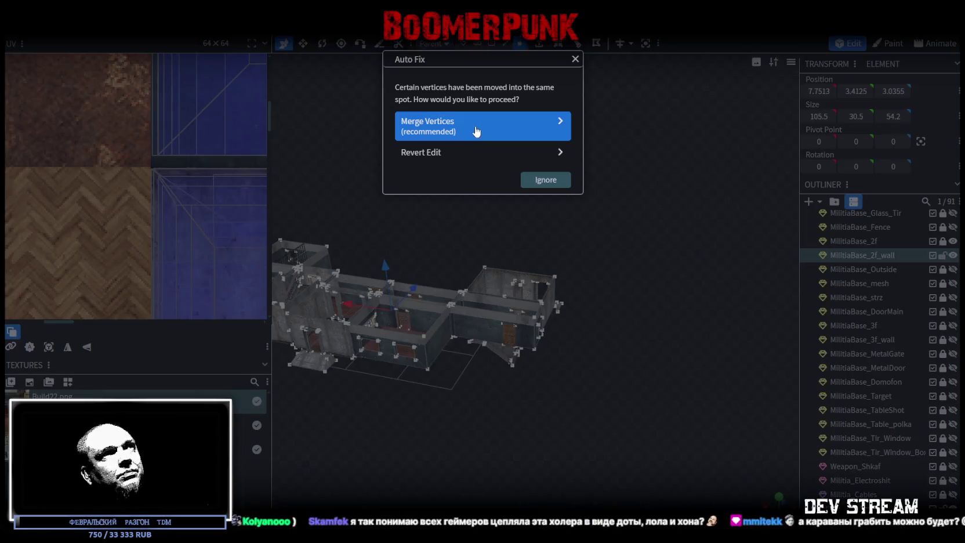
pyautogui.click(476, 132)
# - Nudge the face's texture mapping slightly up and check the mesh underside
pyautogui.moveTo(139, 233); pyautogui.dragTo(140, 231)
pyautogui.scroll(-4, 150, 231)
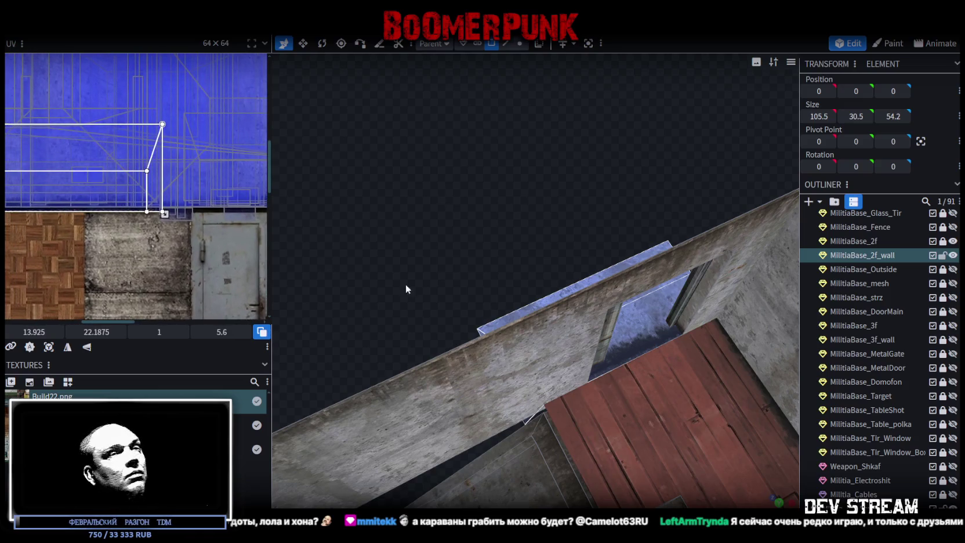
pyautogui.moveTo(470, 243)
pyautogui.mouseDown()
pyautogui.moveTo(405, 237)
pyautogui.moveTo(498, 325)
pyautogui.moveTo(554, 389)
pyautogui.moveTo(553, 405)
pyautogui.moveTo(593, 405)
pyautogui.mouseUp()
pyautogui.scroll(3, 859, 417)
pyautogui.scroll(3, 859, 417)
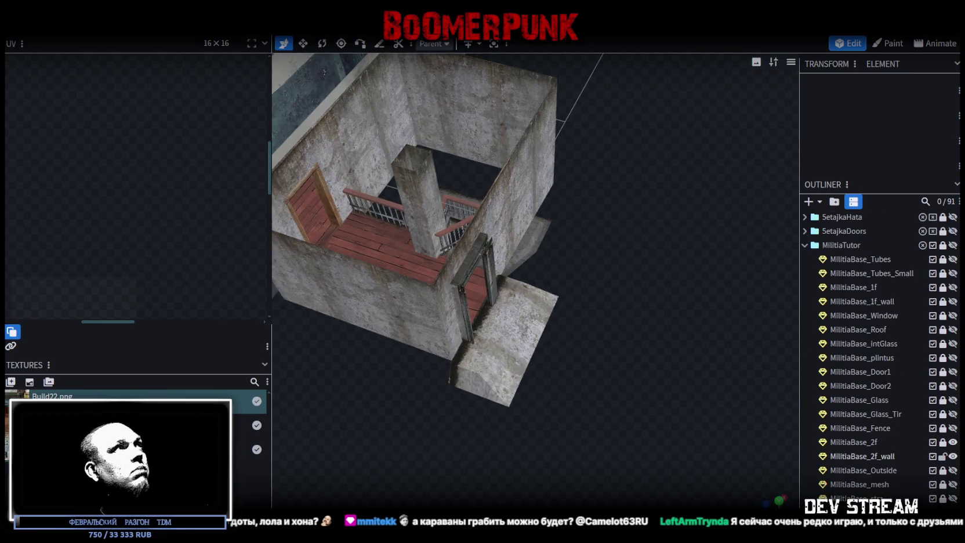
# - Export the model as FBX overwriting Build0Tutor.fbx, then switch to Unity
pyautogui.click(97, 36)
pyautogui.moveTo(224, 230)
pyautogui.click(278, 267)
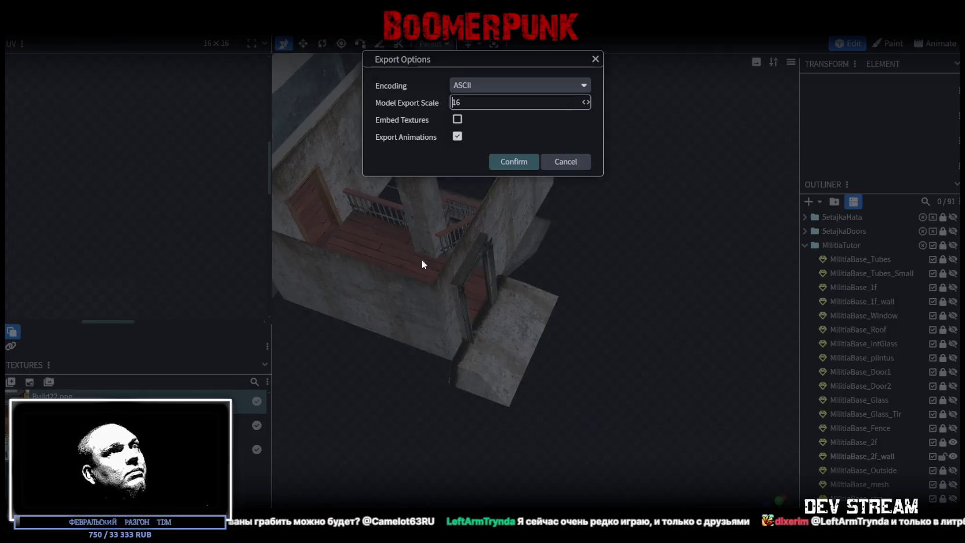
pyautogui.click(508, 168)
pyautogui.doubleClick(152, 56)
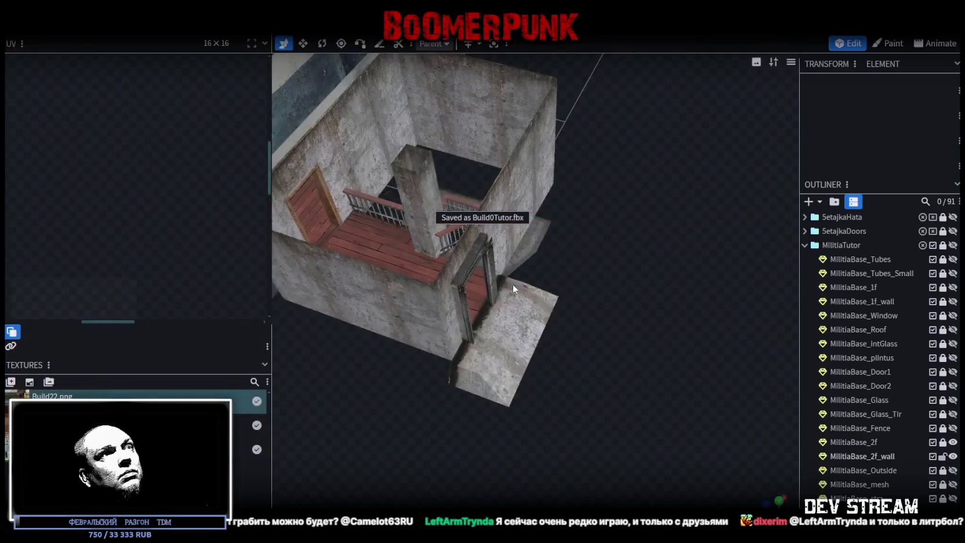
pyautogui.click(507, 278)
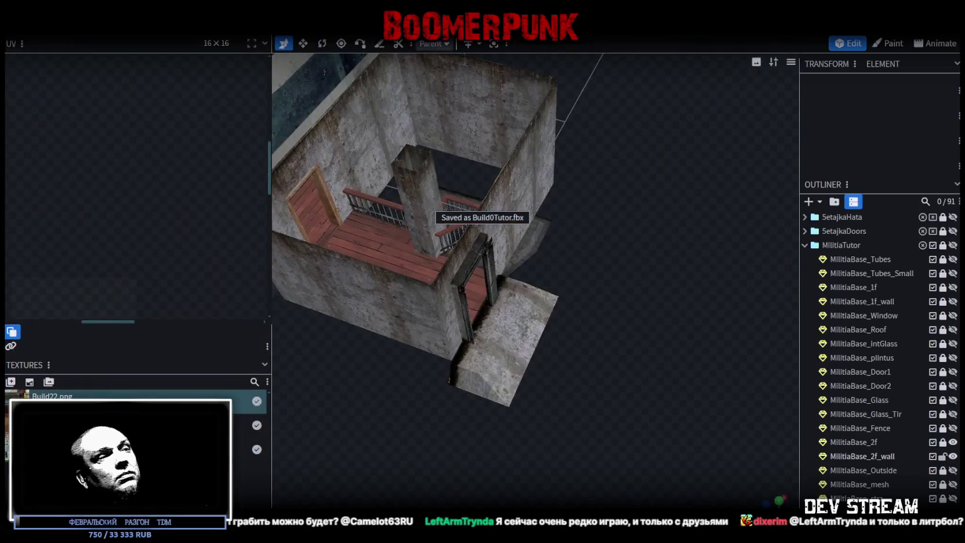
pyautogui.hotkey('alt', 'Tab')
pyautogui.moveTo(406, 243)
pyautogui.mouseDown()
pyautogui.moveTo(456, 229)
pyautogui.moveTo(358, 263)
pyautogui.moveTo(557, 267)
pyautogui.moveTo(474, 243)
pyautogui.moveTo(613, 247)
pyautogui.moveTo(540, 197)
pyautogui.moveTo(477, 46)
pyautogui.mouseUp()
# - Drag the TutorSnow road mesh down along Y until the door slab shows
pyautogui.click(573, 307)
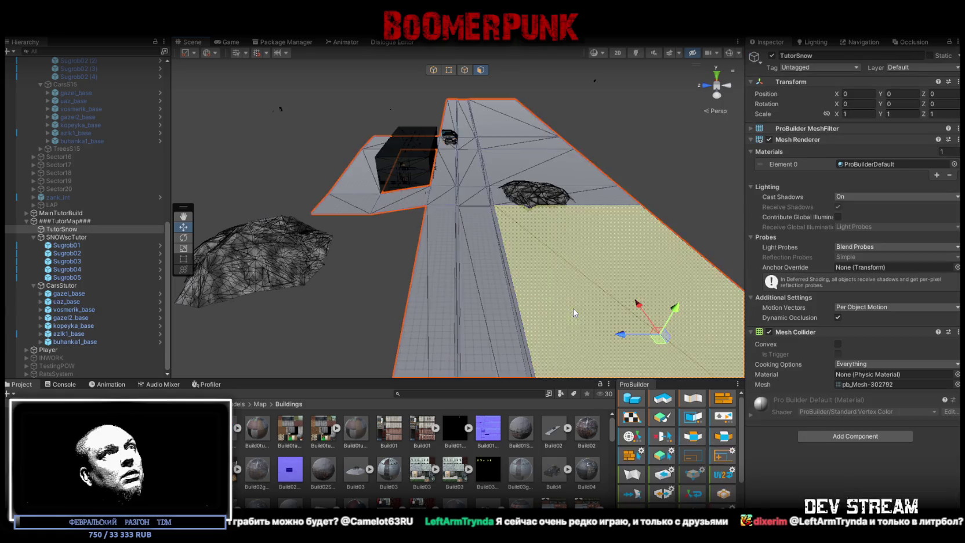
pyautogui.moveTo(573, 308)
pyautogui.mouseDown()
pyautogui.moveTo(613, 247)
pyautogui.moveTo(603, 255)
pyautogui.moveTo(621, 257)
pyautogui.mouseUp()
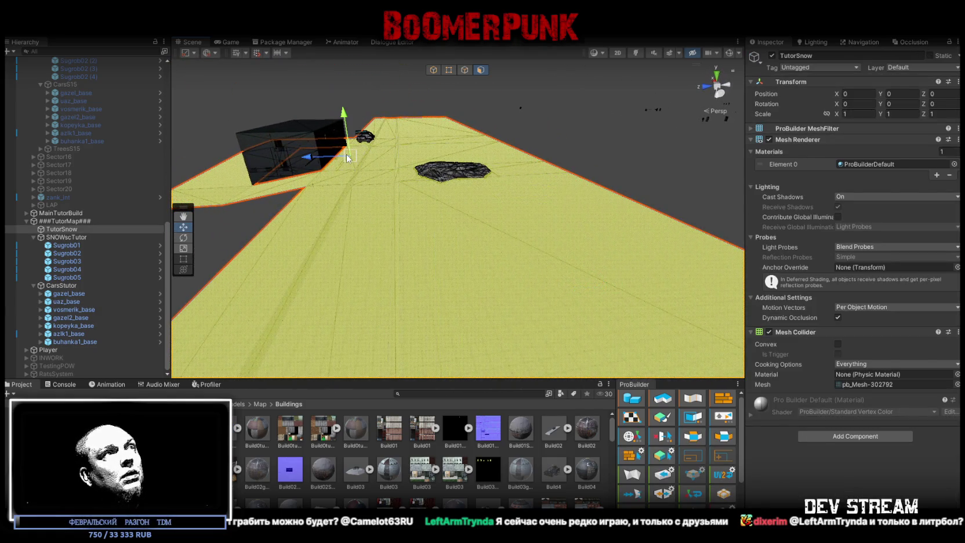
pyautogui.moveTo(350, 166)
pyautogui.mouseDown()
pyautogui.moveTo(383, 118)
pyautogui.moveTo(376, 122)
pyautogui.mouseUp()
pyautogui.scroll(6, 587, 254)
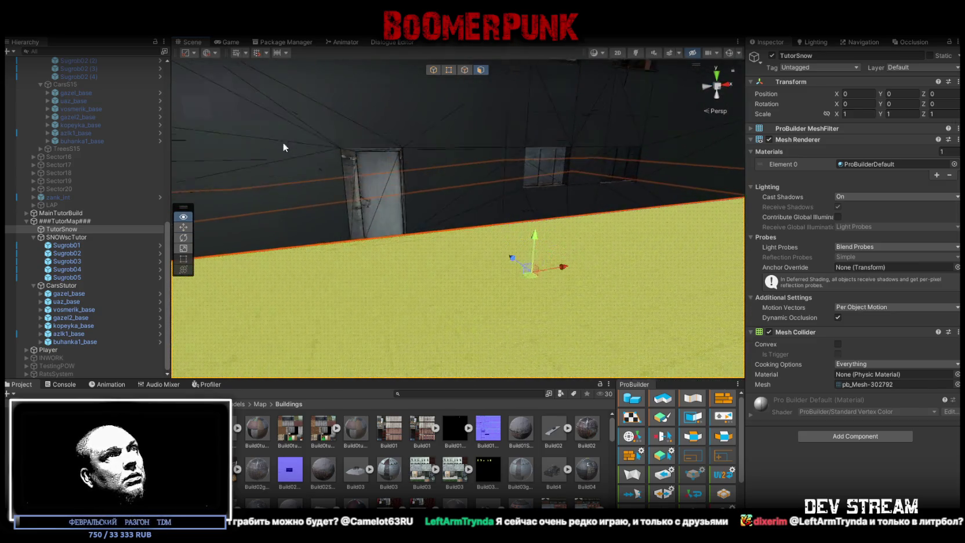
pyautogui.moveTo(531, 249)
pyautogui.mouseDown()
pyautogui.moveTo(527, 267)
pyautogui.moveTo(436, 232)
pyautogui.moveTo(297, 210)
pyautogui.moveTo(461, 71)
pyautogui.mouseUp()
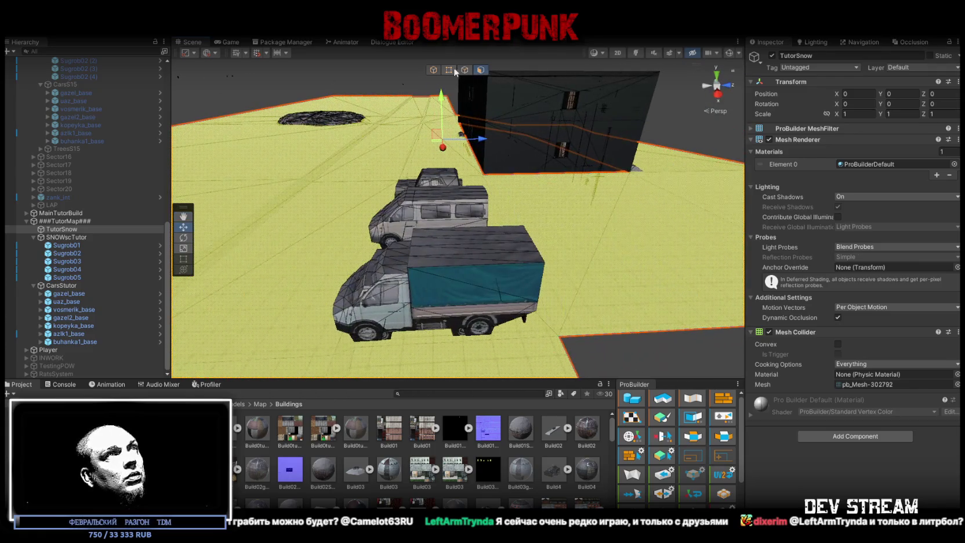
pyautogui.click(433, 70)
# - Slide the gazel2_base truck beside the parked vehicles and set its Position Y to 49
pyautogui.scroll(-3, 518, 212)
pyautogui.click(486, 223)
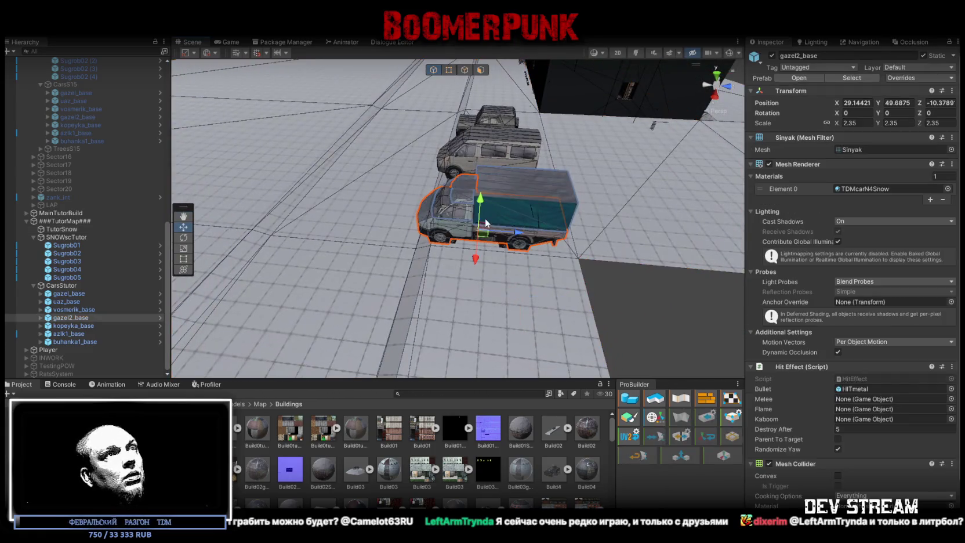
pyautogui.scroll(-5, 493, 235)
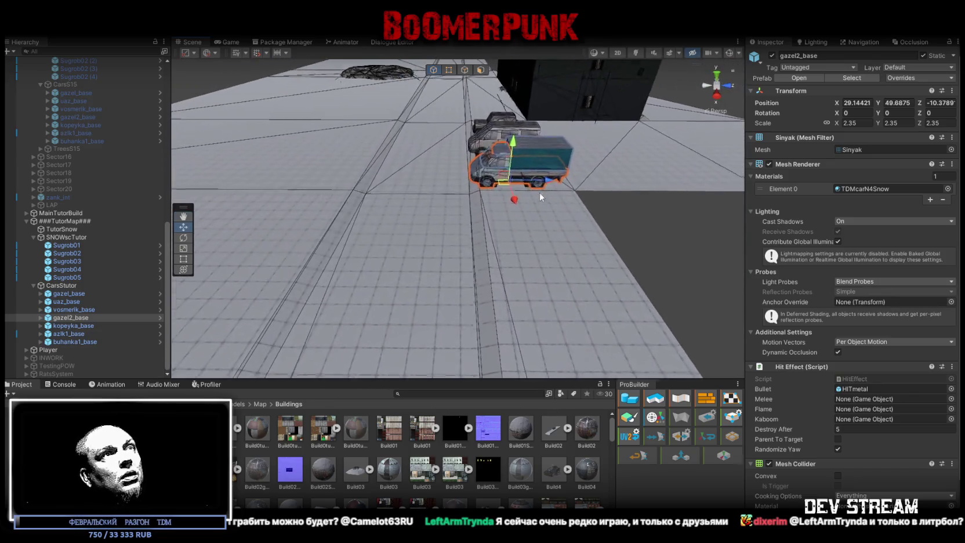
pyautogui.moveTo(545, 191); pyautogui.dragTo(467, 200)
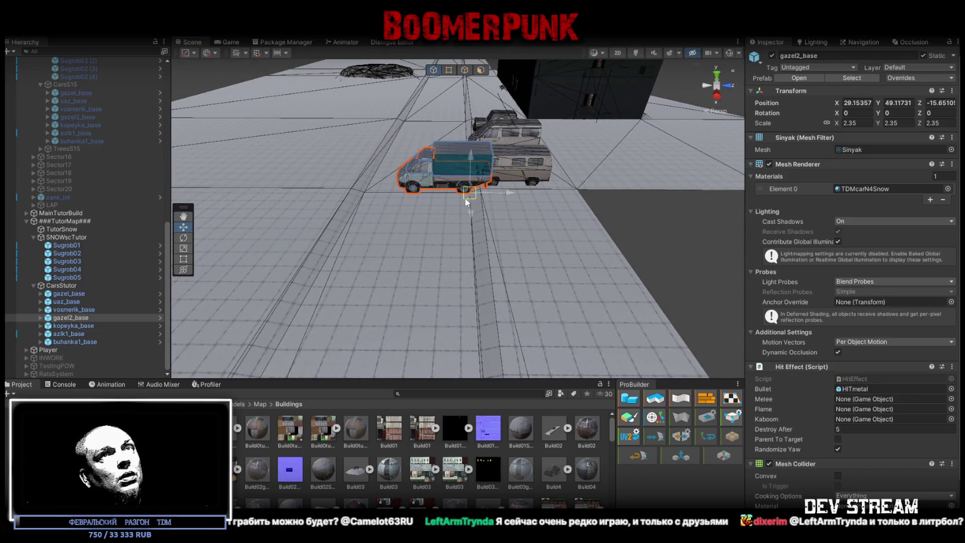
pyautogui.write('49')
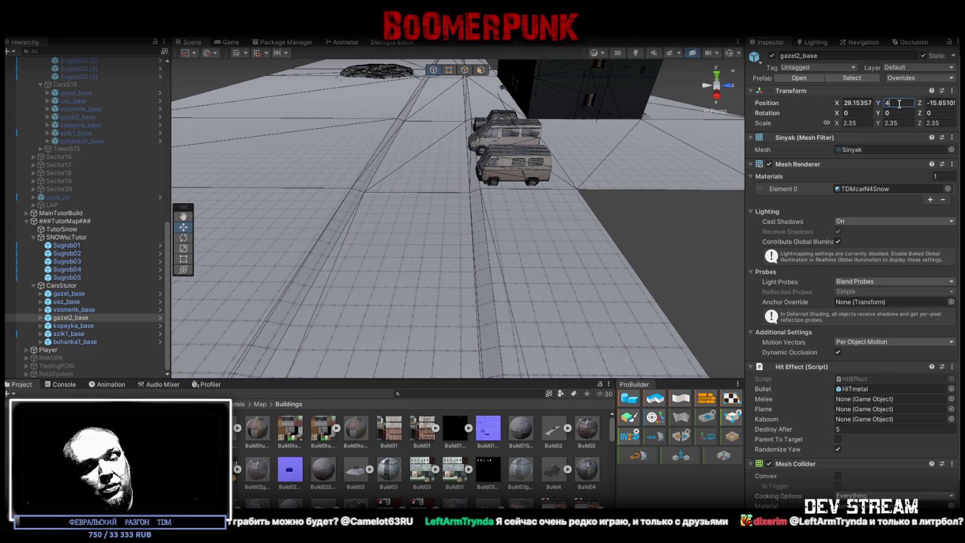
pyautogui.press('Return')
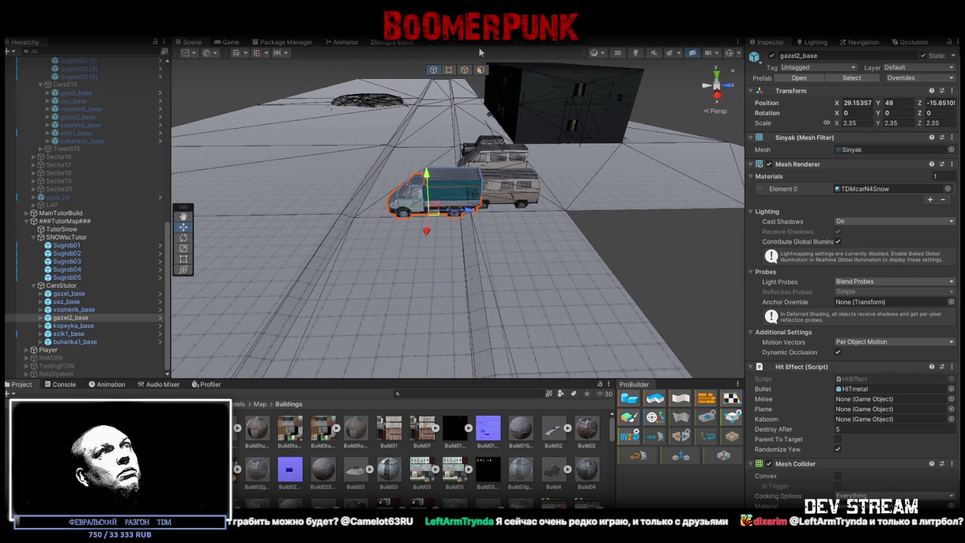
# - Select a TutorSnow road face and push it downward
pyautogui.click(481, 70)
pyautogui.click(400, 300)
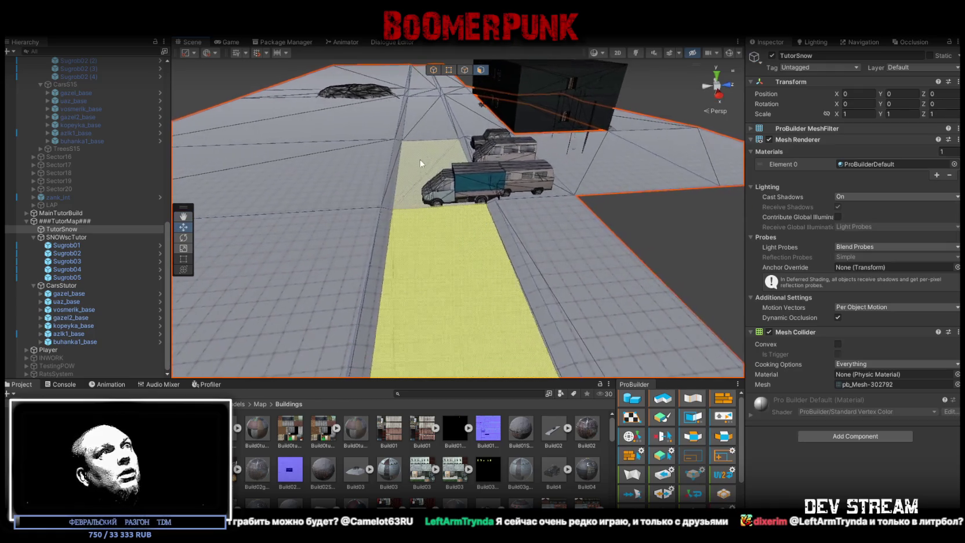
pyautogui.press('f')
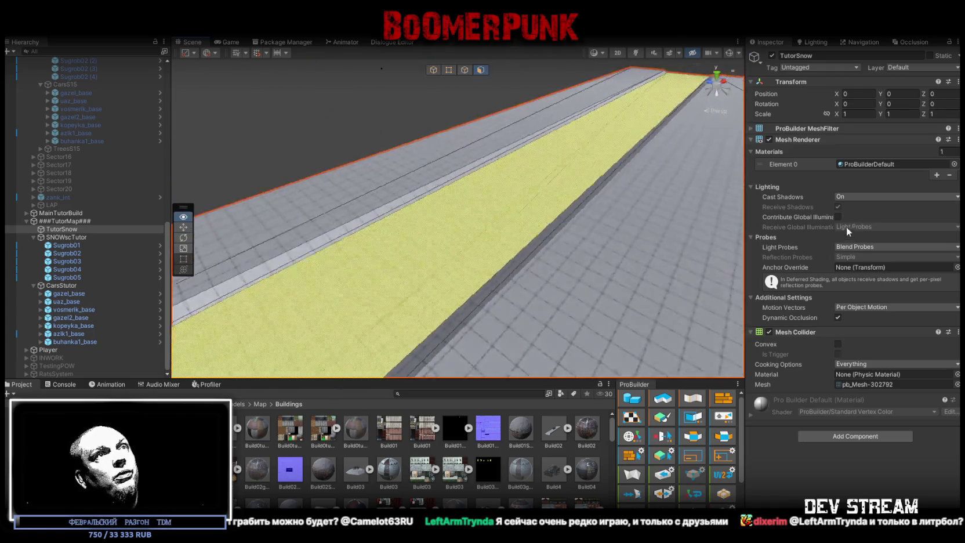
pyautogui.moveTo(487, 221); pyautogui.dragTo(479, 184)
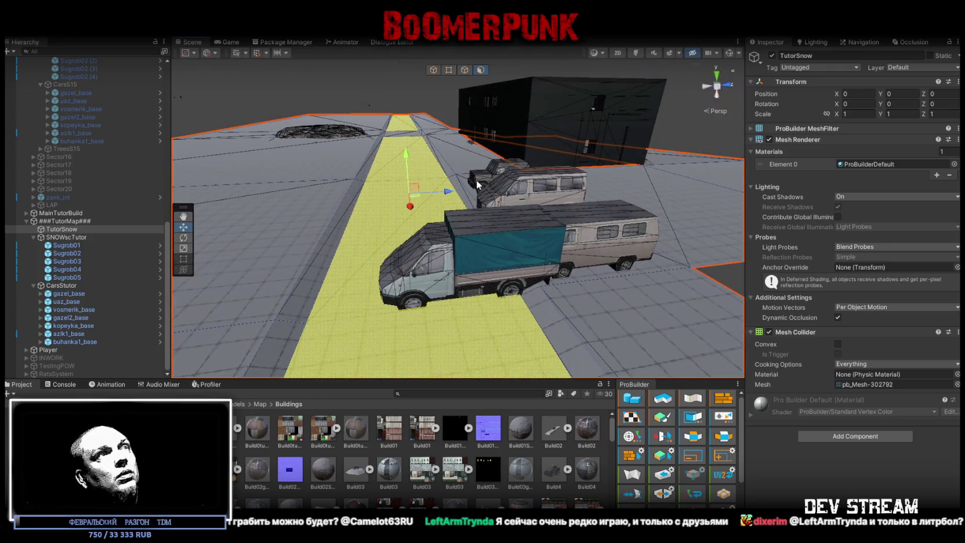
pyautogui.moveTo(407, 168)
pyautogui.mouseDown()
pyautogui.moveTo(405, 322)
pyautogui.moveTo(429, 285)
pyautogui.moveTo(455, 274)
pyautogui.moveTo(387, 267)
pyautogui.moveTo(498, 247)
pyautogui.moveTo(508, 217)
pyautogui.moveTo(448, 211)
pyautogui.moveTo(565, 184)
pyautogui.moveTo(447, 121)
pyautogui.mouseUp()
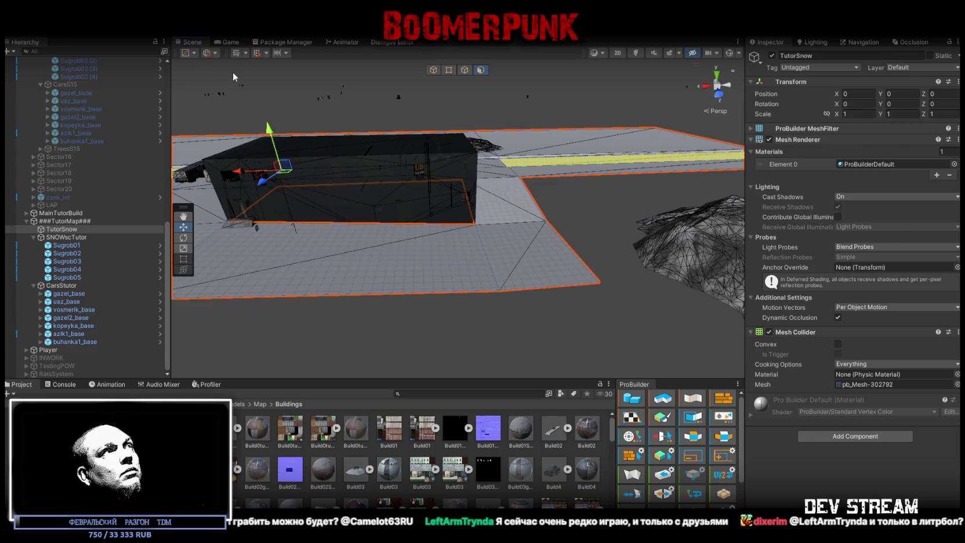
# - Preview the Game view, then return to the Scene view and orbit the building
pyautogui.click(228, 42)
pyautogui.click(192, 42)
pyautogui.moveTo(406, 223)
pyautogui.mouseDown()
pyautogui.moveTo(434, 227)
pyautogui.moveTo(301, 217)
pyautogui.mouseUp()
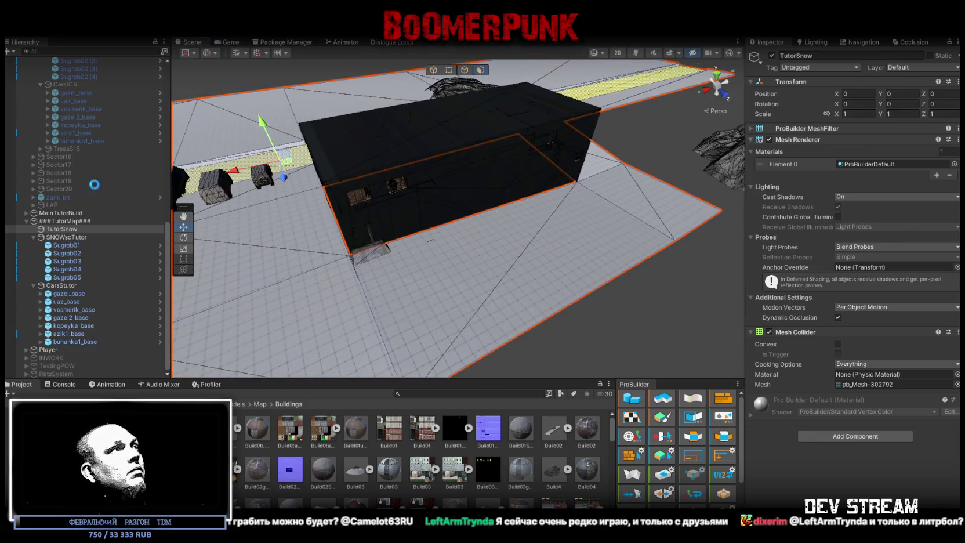
pyautogui.scroll(10, 90, 205)
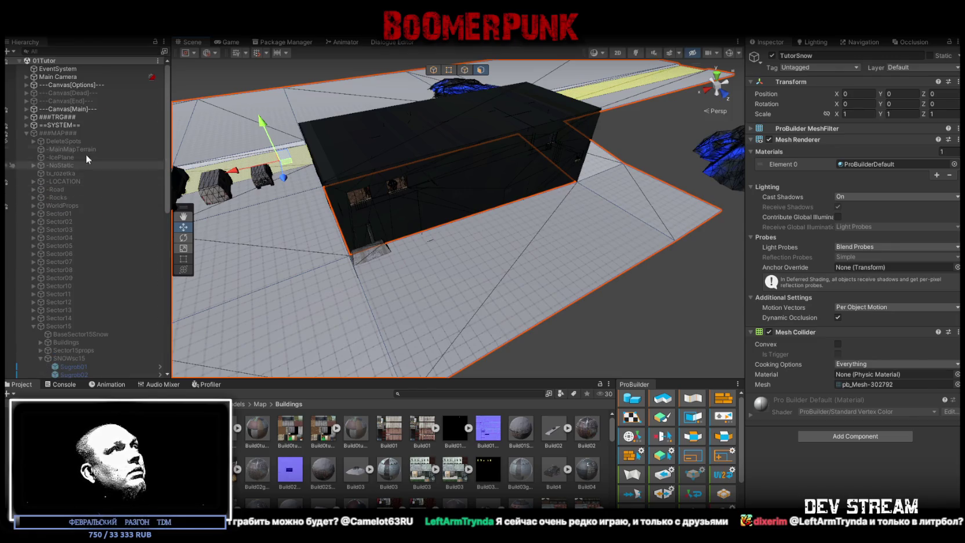
# - In the Hierarchy, collapse ###MAP###, expand ==SYSTEM==, ###TRG### and =!=START=!=, and select !!!StartTRG
pyautogui.click(25, 133)
pyautogui.click(26, 124)
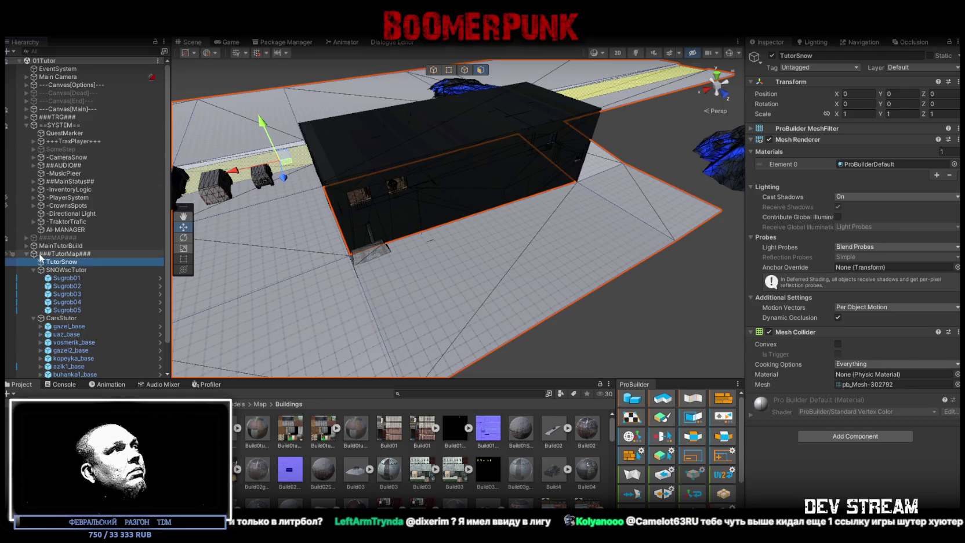
pyautogui.click(27, 118)
pyautogui.click(61, 126)
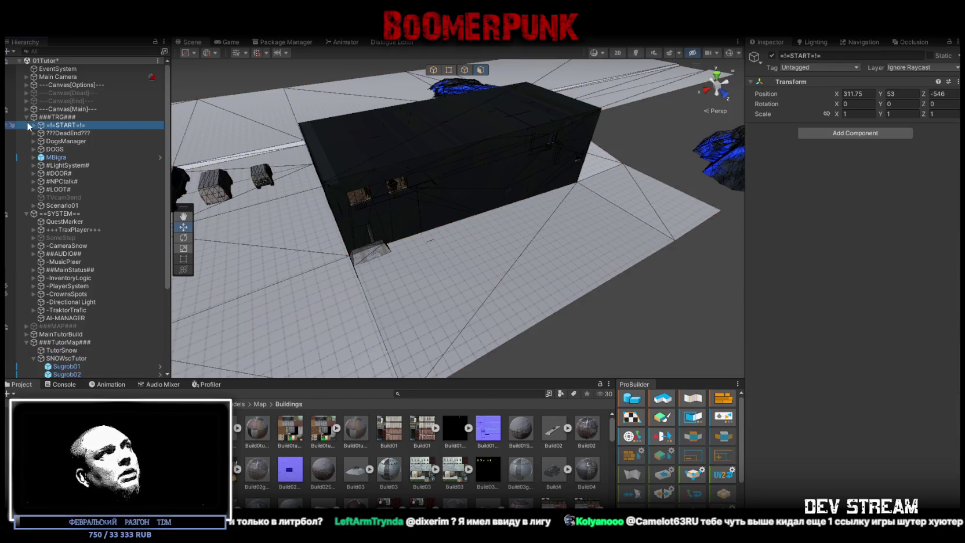
pyautogui.click(33, 125)
pyautogui.click(72, 135)
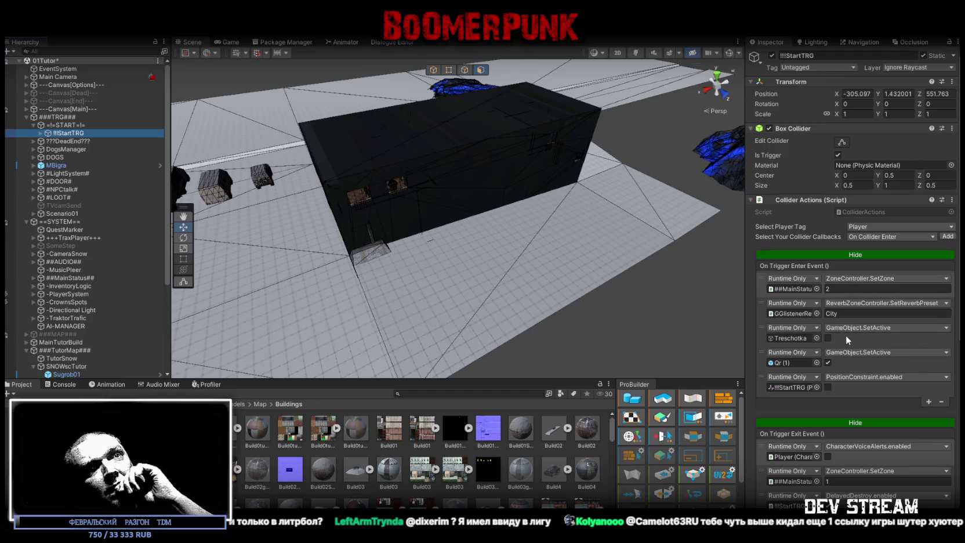
# - In Collider Actions, change the On Trigger Enter SetZone value from 2 to 0
pyautogui.scroll(-3, 845, 334)
pyautogui.scroll(-4, 858, 336)
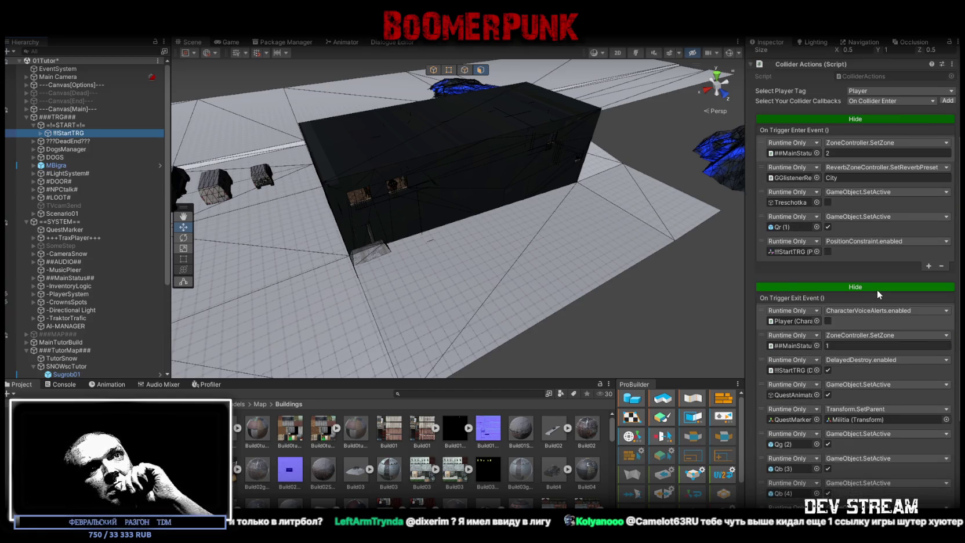
pyautogui.scroll(-3, 877, 290)
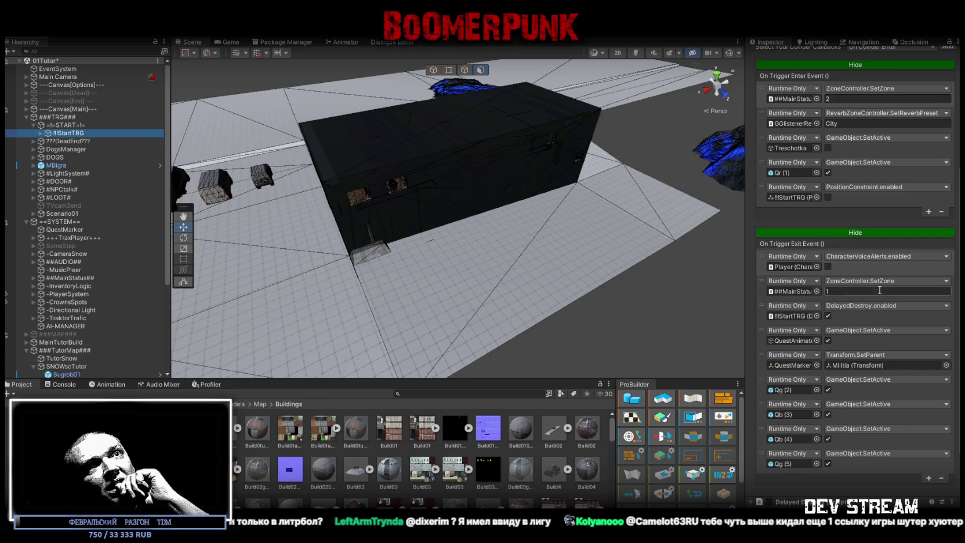
pyautogui.scroll(2, 878, 289)
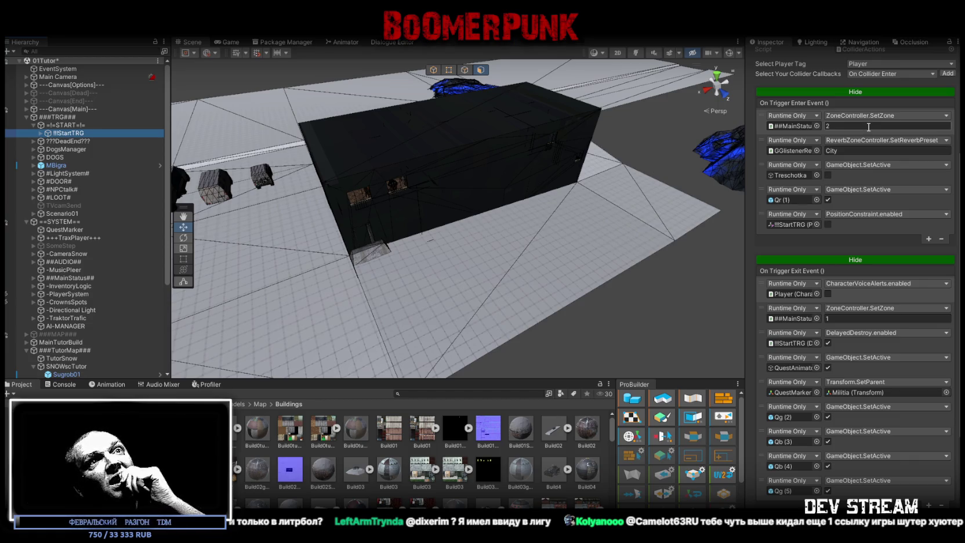
pyautogui.click(868, 127)
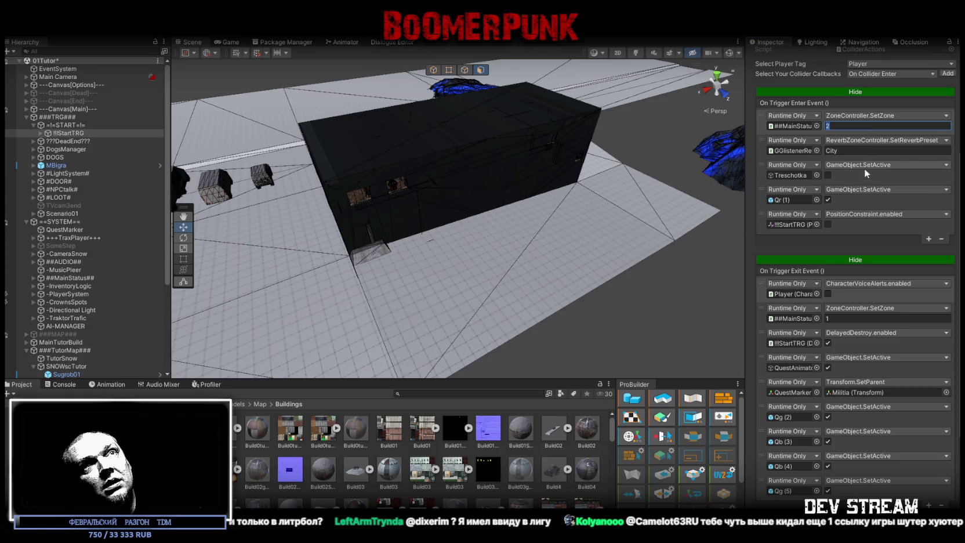
pyautogui.write('0')
pyautogui.click(761, 318)
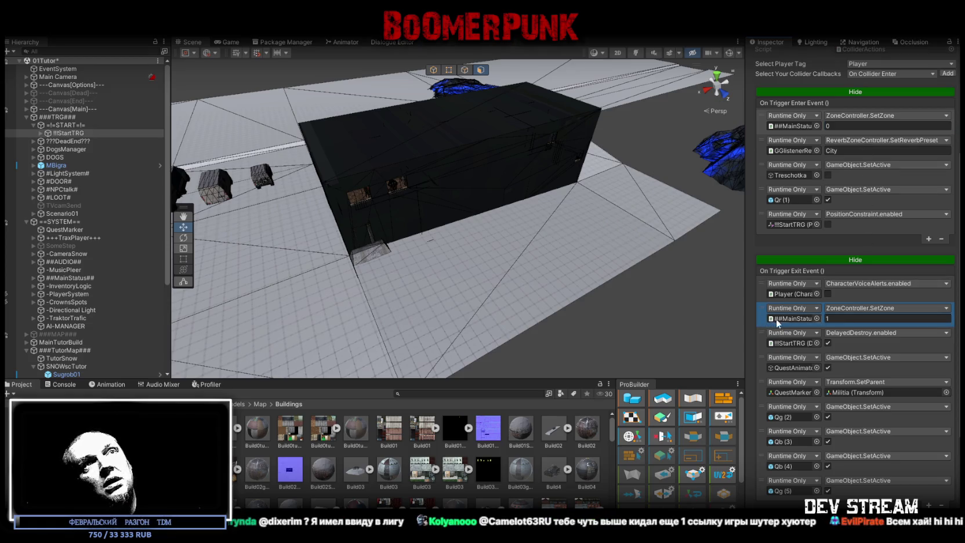
# - Delete the exit event's SetZone entry, play-test, then view the interior and select MilitiaBase_1f
pyautogui.press('Delete')
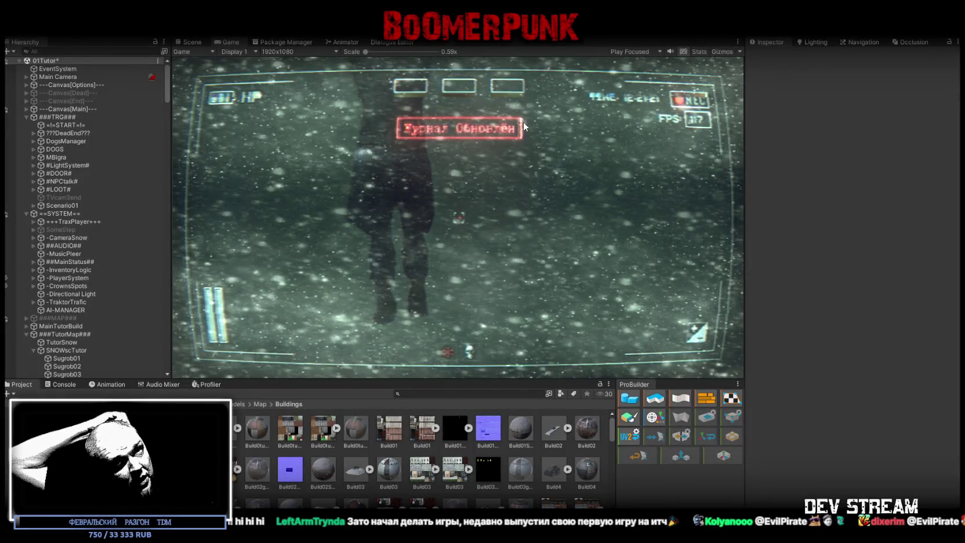
pyautogui.hotkey('ctrl', 'p')
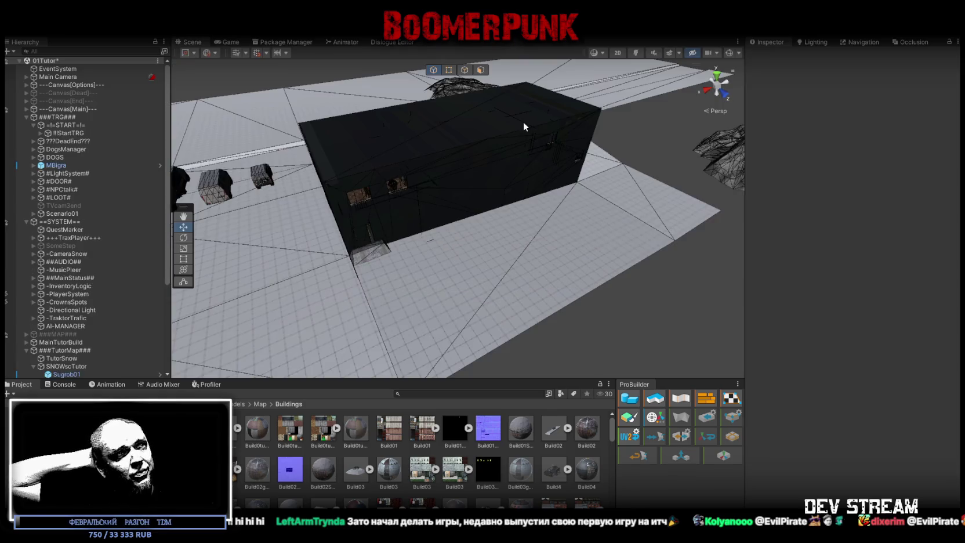
pyautogui.moveTo(569, 168)
pyautogui.mouseDown()
pyautogui.moveTo(509, 168)
pyautogui.moveTo(546, 162)
pyautogui.moveTo(461, 279)
pyautogui.mouseUp()
pyautogui.click(461, 274)
# - Frame MilitiaBase_1f and look over Militia_Cables and Militia_int_Fence in the Hierarchy
pyautogui.press('f')
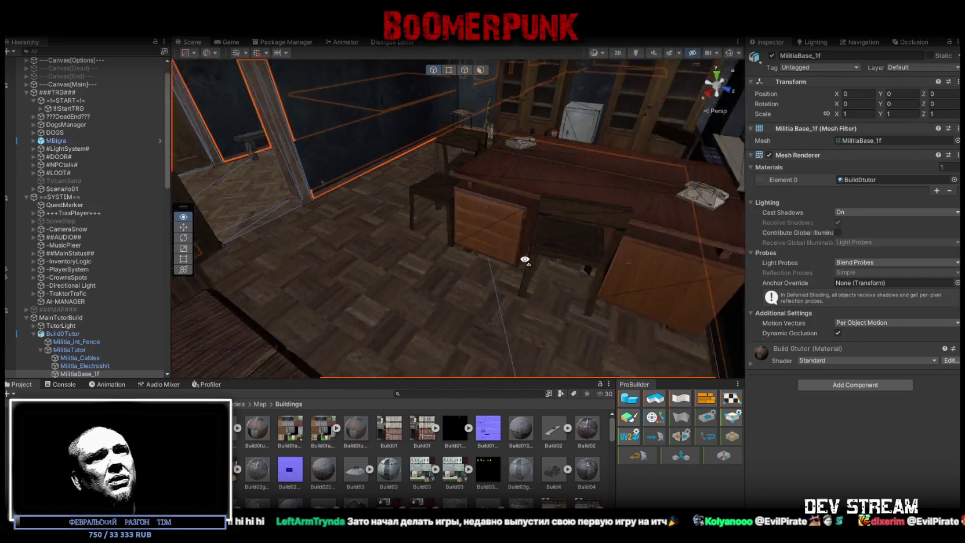
pyautogui.scroll(-5, 59, 266)
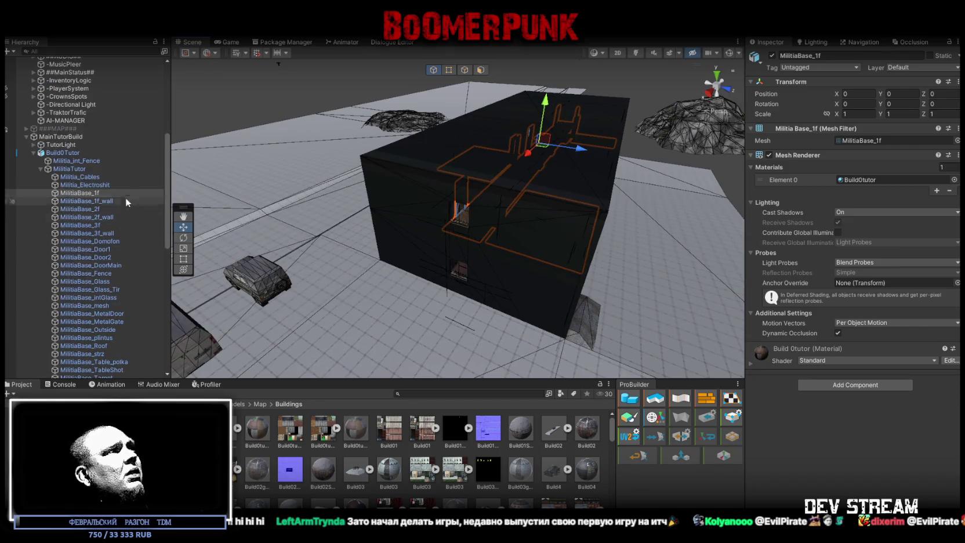
pyautogui.click(79, 177)
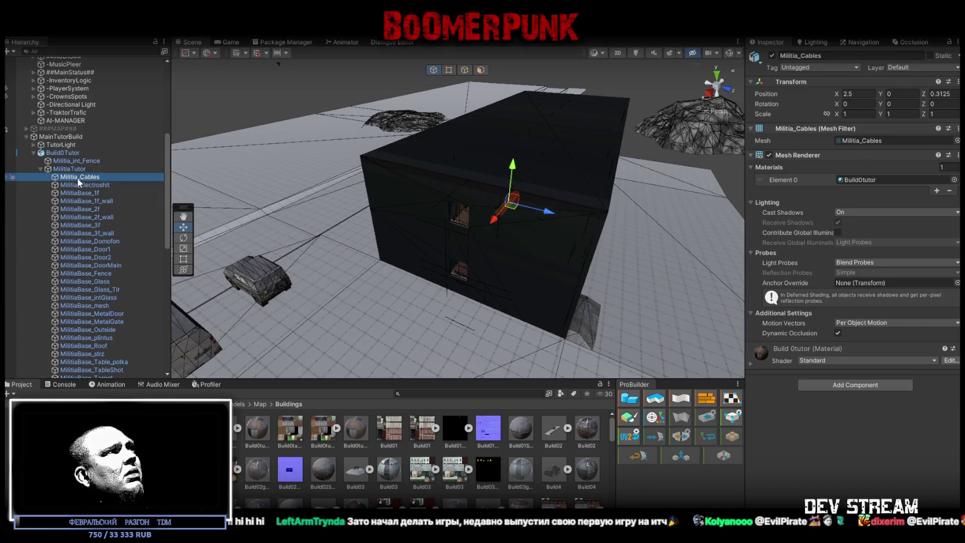
pyautogui.click(77, 160)
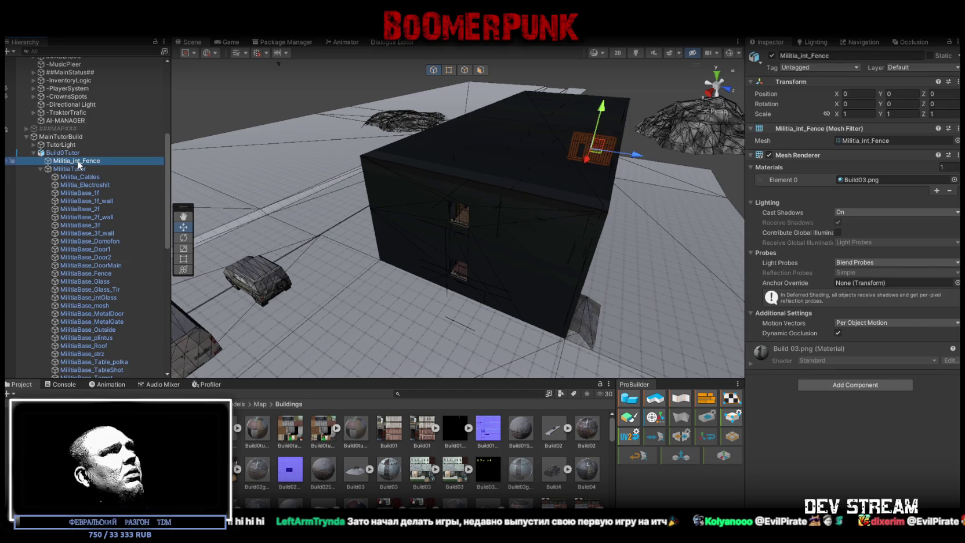
pyautogui.click(79, 177)
pyautogui.scroll(-6, 100, 200)
pyautogui.scroll(6, 98, 262)
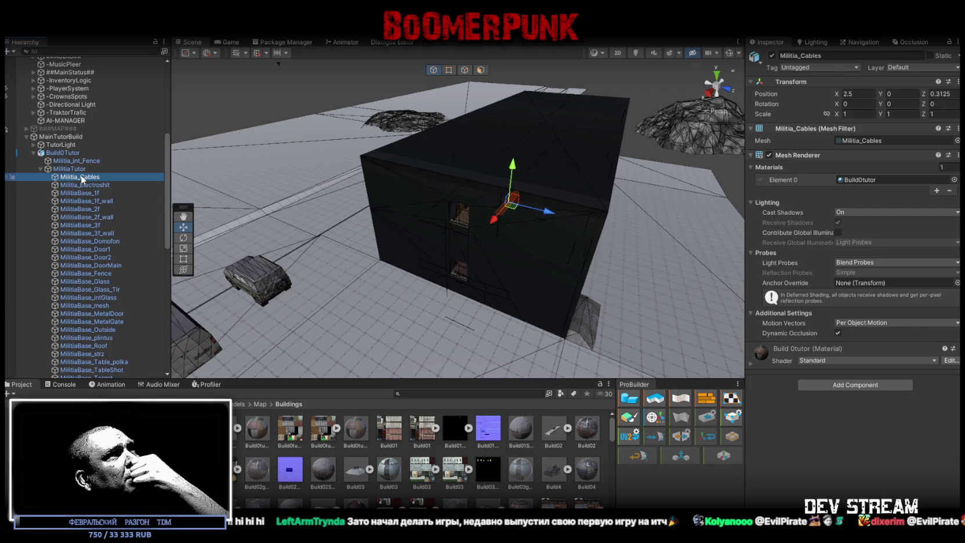
# - Select MilitiaBase_1f through MilitiaBase_3f_wall, then fly into the building's corridor
pyautogui.click(90, 185)
pyautogui.click(92, 193)
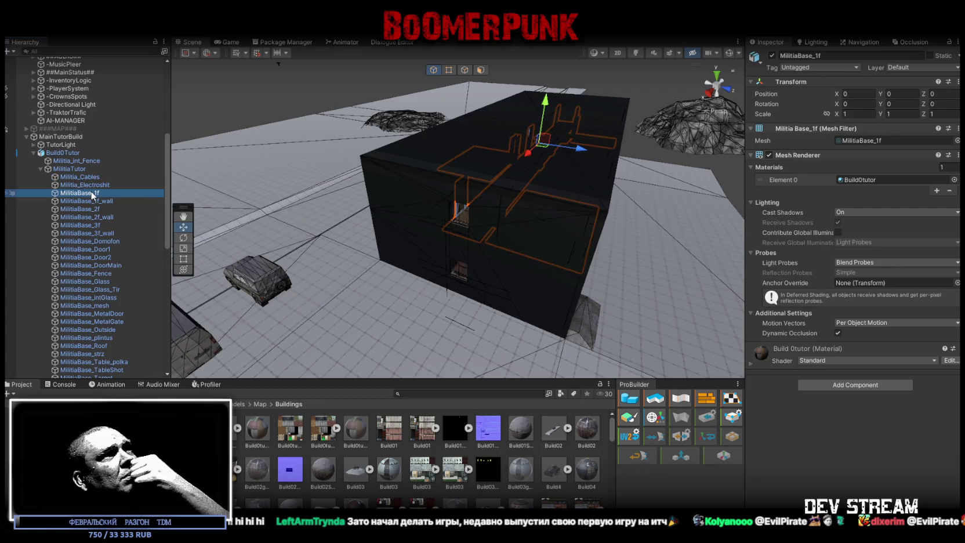
pyautogui.keyDown('shift'); pyautogui.click(99, 198); pyautogui.keyUp('shift')
pyautogui.keyDown('shift'); pyautogui.click(97, 208); pyautogui.keyUp('shift')
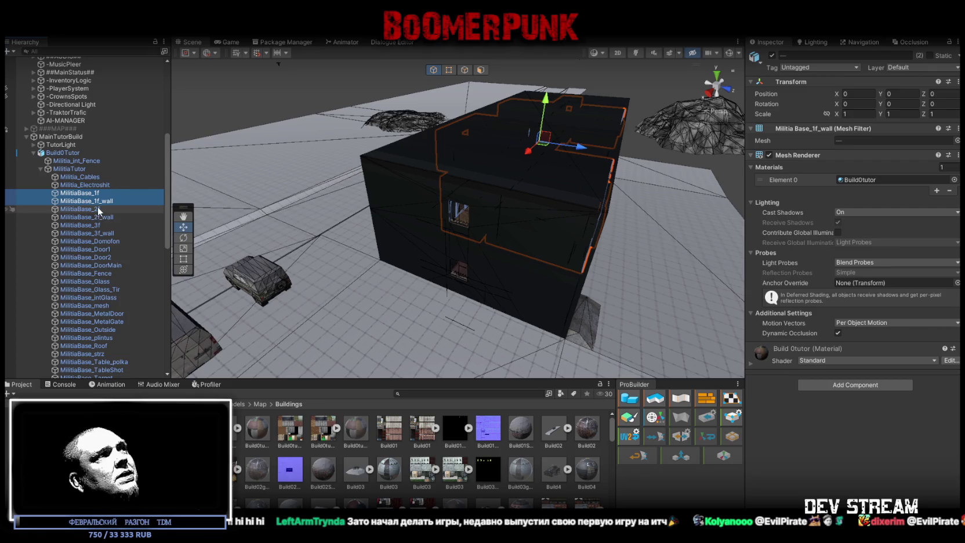
pyautogui.keyDown('shift'); pyautogui.click(100, 218); pyautogui.keyUp('shift')
pyautogui.keyDown('shift'); pyautogui.click(81, 225); pyautogui.keyUp('shift')
pyautogui.keyDown('shift'); pyautogui.click(87, 233); pyautogui.keyUp('shift')
pyautogui.moveTo(528, 264)
pyautogui.mouseDown()
pyautogui.moveTo(642, 252)
pyautogui.moveTo(605, 222)
pyautogui.mouseUp()
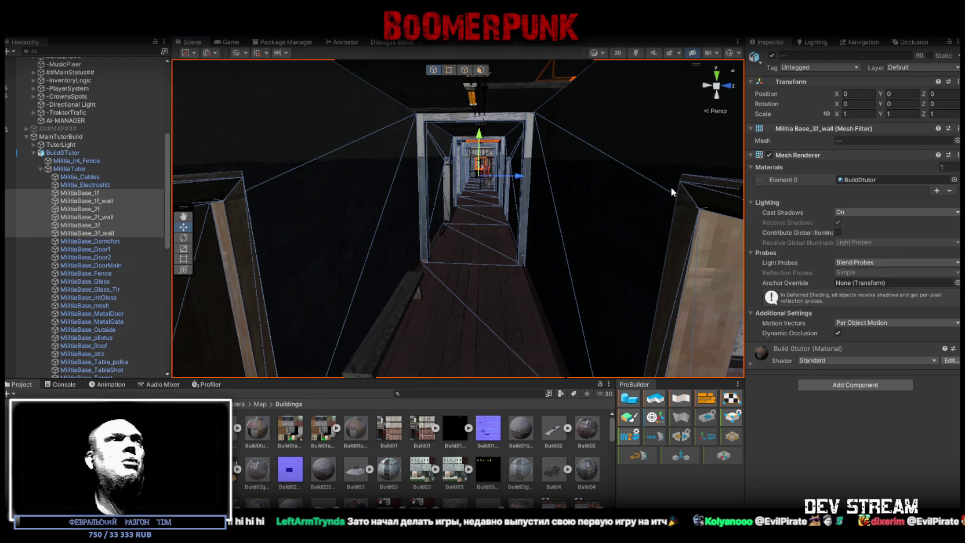
pyautogui.moveTo(501, 247)
pyautogui.mouseDown()
pyautogui.moveTo(495, 282)
pyautogui.moveTo(491, 239)
pyautogui.moveTo(544, 268)
pyautogui.moveTo(517, 268)
pyautogui.moveTo(548, 261)
pyautogui.mouseUp()
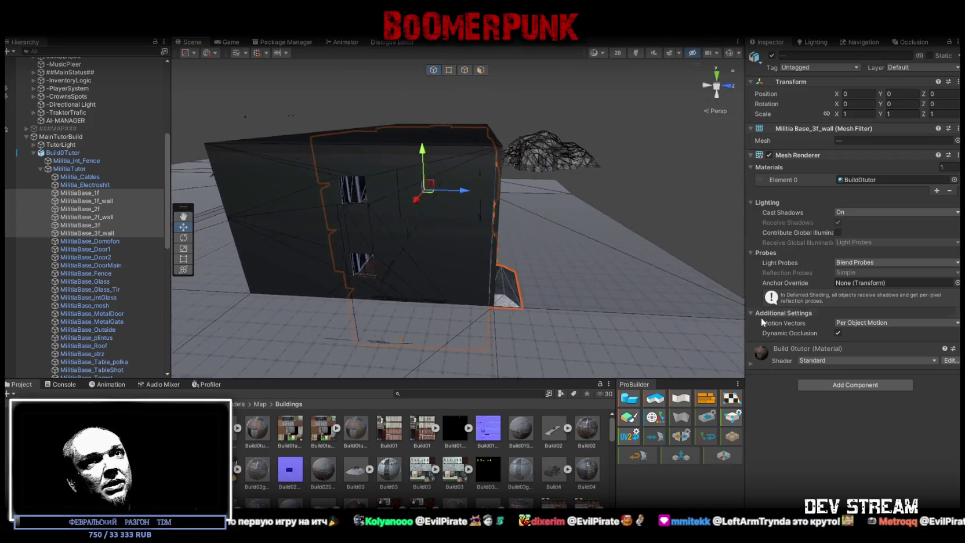
# - Add a Mesh Collider component to the six selected pieces via the 'coll' search
pyautogui.click(846, 385)
pyautogui.write('coll')
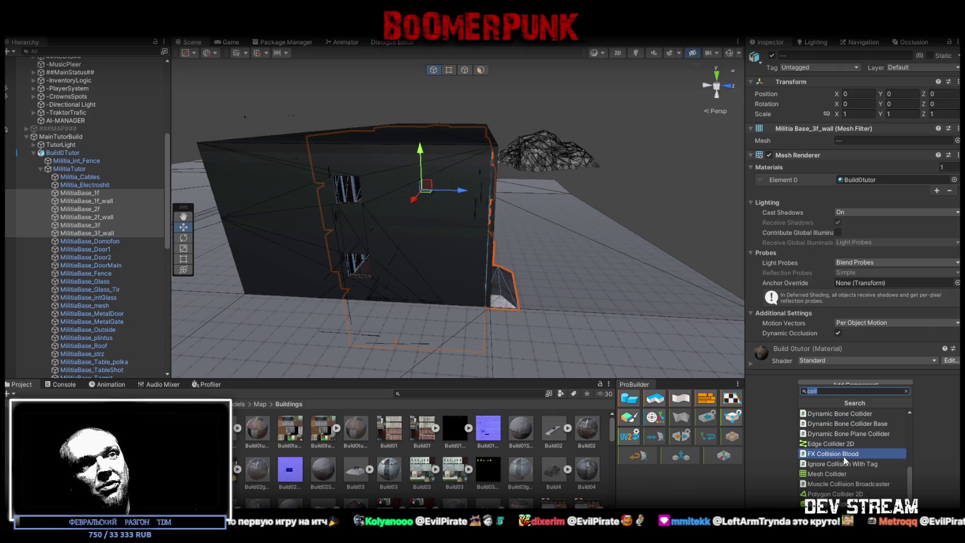
pyautogui.click(817, 475)
# - Fly around the building toward a window, select Militia_Cables, and move into the corridor
pyautogui.moveTo(487, 278); pyautogui.dragTo(480, 282)
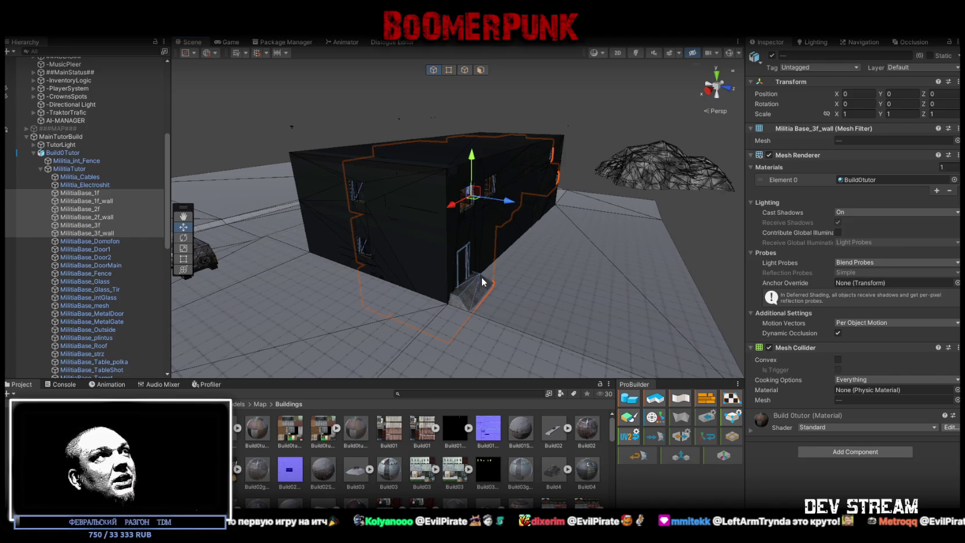
pyautogui.moveTo(480, 277)
pyautogui.mouseDown()
pyautogui.moveTo(547, 231)
pyautogui.moveTo(615, 256)
pyautogui.mouseUp()
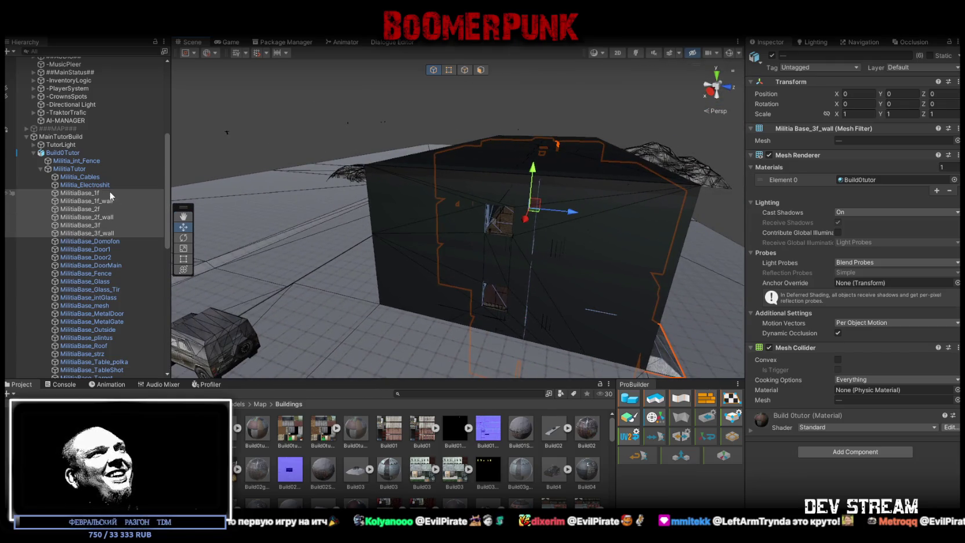
pyautogui.click(94, 185)
pyautogui.click(94, 175)
pyautogui.moveTo(417, 214)
pyautogui.mouseDown()
pyautogui.moveTo(494, 208)
pyautogui.moveTo(420, 222)
pyautogui.moveTo(459, 199)
pyautogui.moveTo(443, 175)
pyautogui.moveTo(454, 203)
pyautogui.moveTo(384, 140)
pyautogui.moveTo(325, 162)
pyautogui.moveTo(178, 183)
pyautogui.mouseUp()
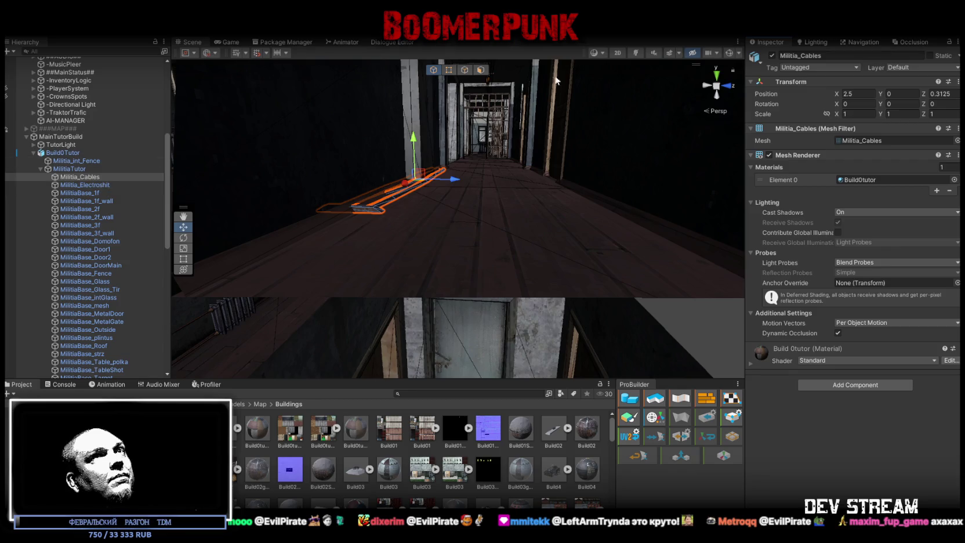
# - Deactivate Militia_Cables, Militia_Electroshit and the Weapon_Shkaf cabinet
pyautogui.click(772, 56)
pyautogui.click(89, 184)
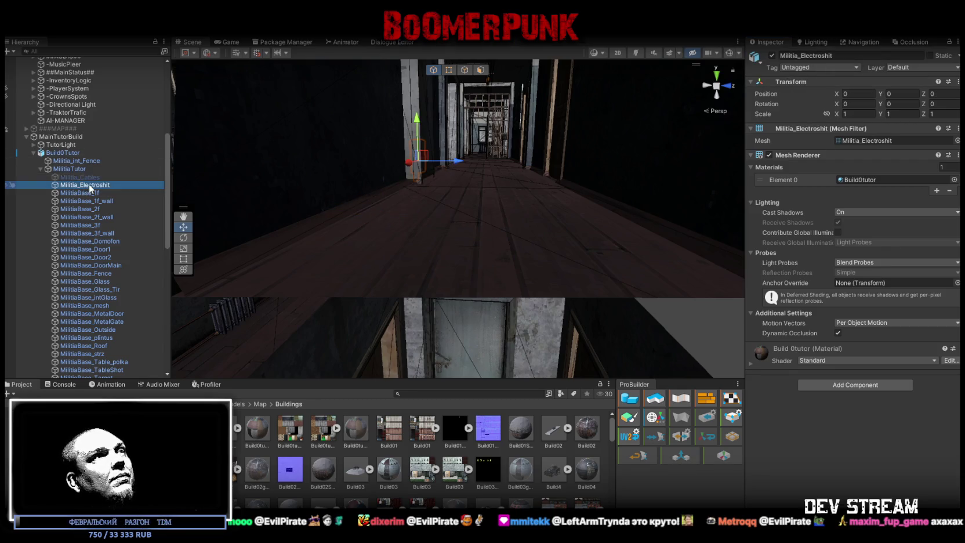
pyautogui.click(772, 56)
pyautogui.moveTo(452, 139)
pyautogui.mouseDown()
pyautogui.moveTo(463, 130)
pyautogui.moveTo(619, 187)
pyautogui.moveTo(538, 141)
pyautogui.mouseUp()
pyautogui.click(441, 136)
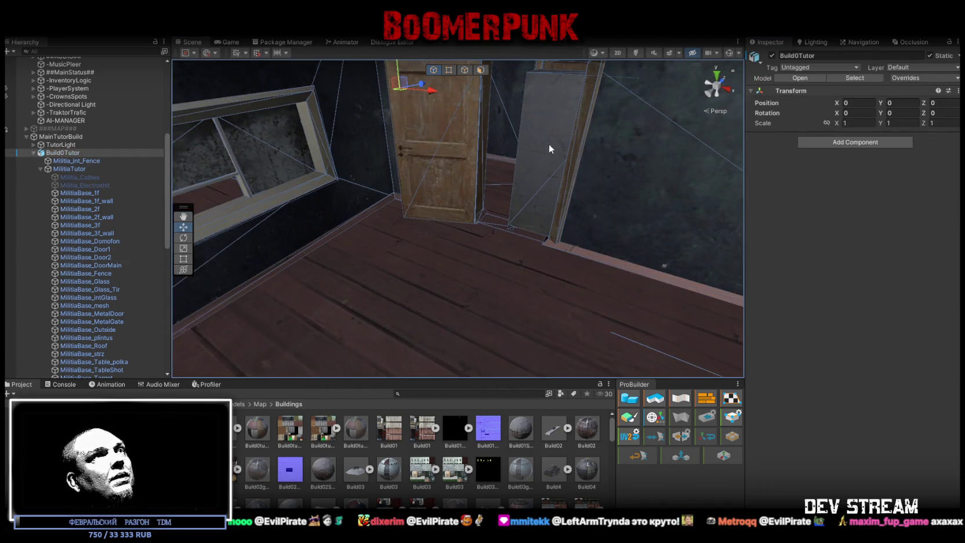
pyautogui.click(550, 144)
pyautogui.scroll(-3, 133, 263)
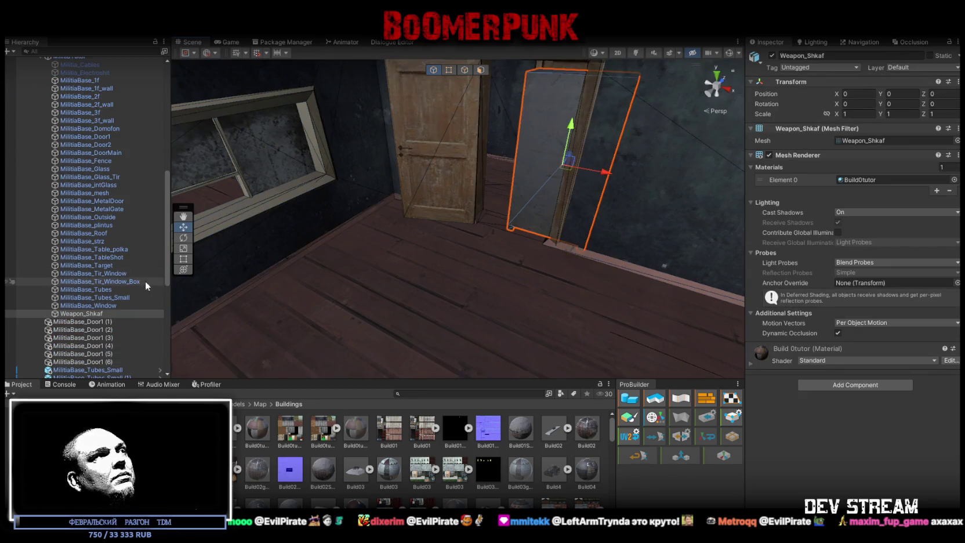
pyautogui.click(771, 55)
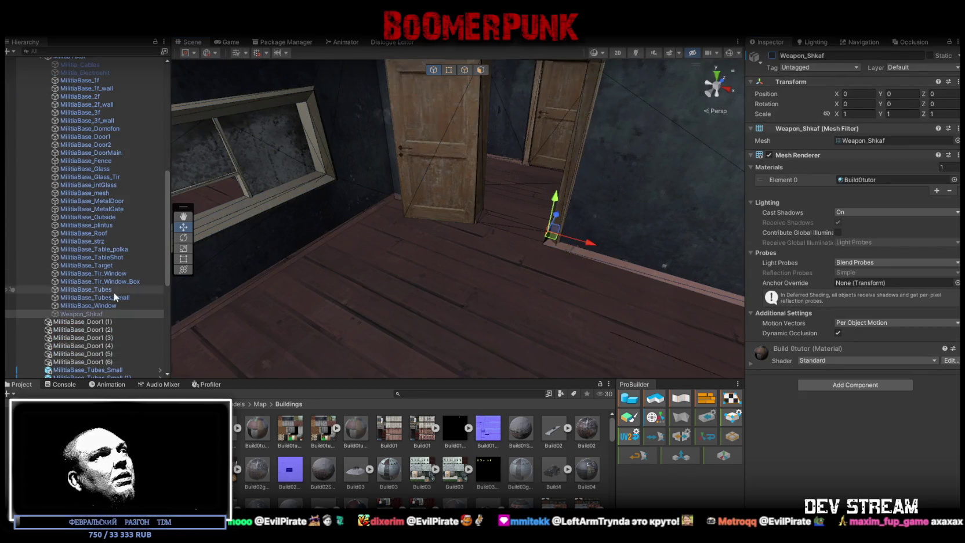
# - Frame MilitiaBase_Window, orbit the exterior, then bring up the browser showing the Steam page
pyautogui.doubleClick(93, 305)
pyautogui.moveTo(375, 260)
pyautogui.mouseDown()
pyautogui.moveTo(408, 258)
pyautogui.moveTo(380, 248)
pyautogui.mouseUp()
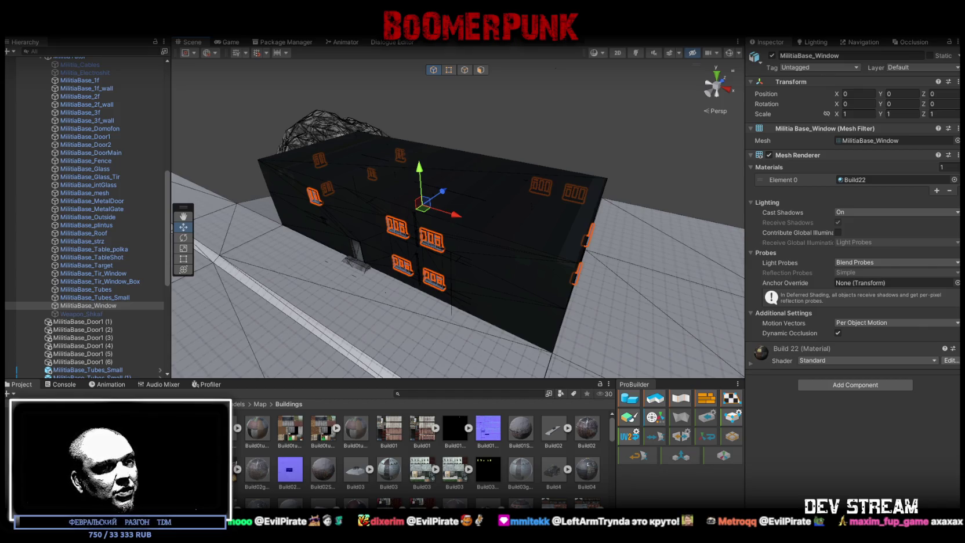
pyautogui.moveTo(556, 542)
pyautogui.mouseDown()
pyautogui.moveTo(553, 125)
pyautogui.moveTo(539, 56)
pyautogui.mouseUp()
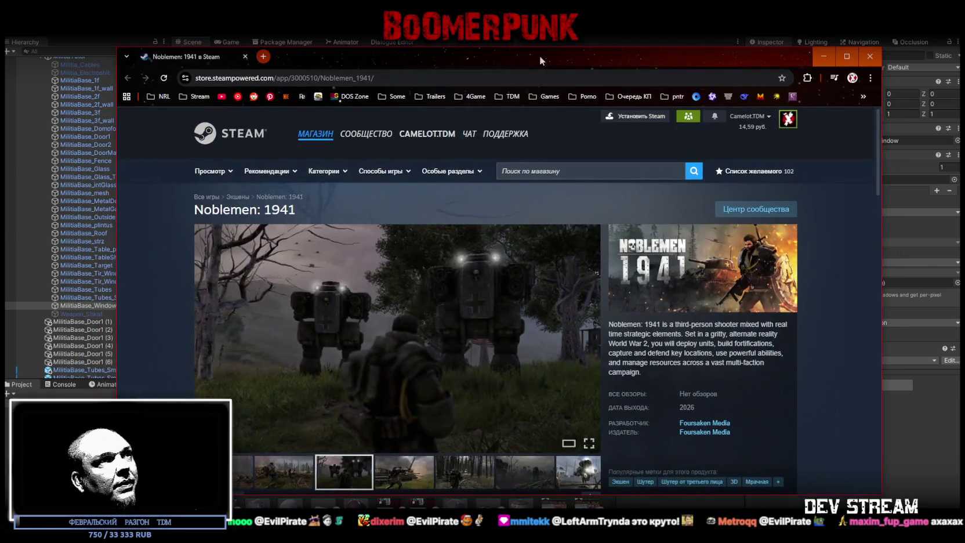
# - Maximise Chrome and watch the Noblemen: 1941 trailer fullscreen, then exit fullscreen
pyautogui.doubleClick(524, 58)
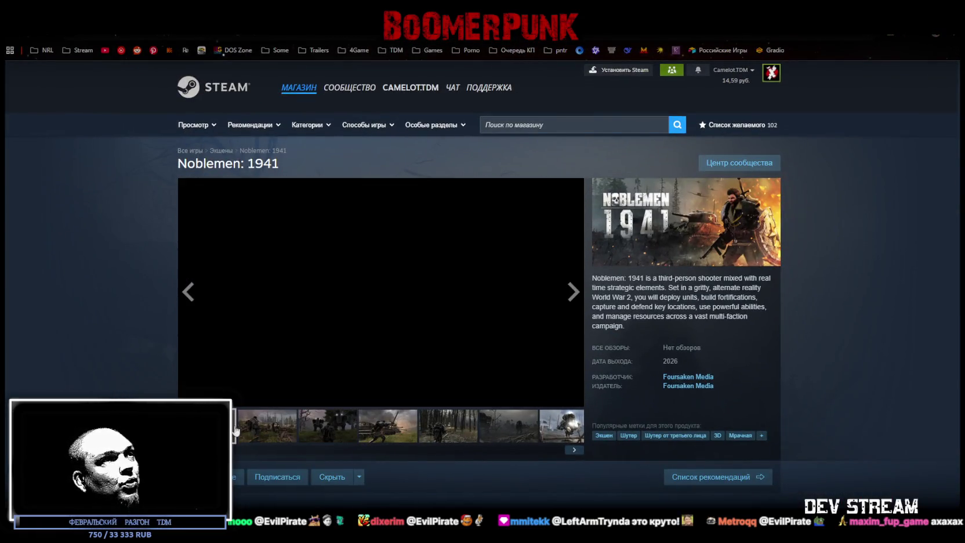
pyautogui.moveTo(232, 400)
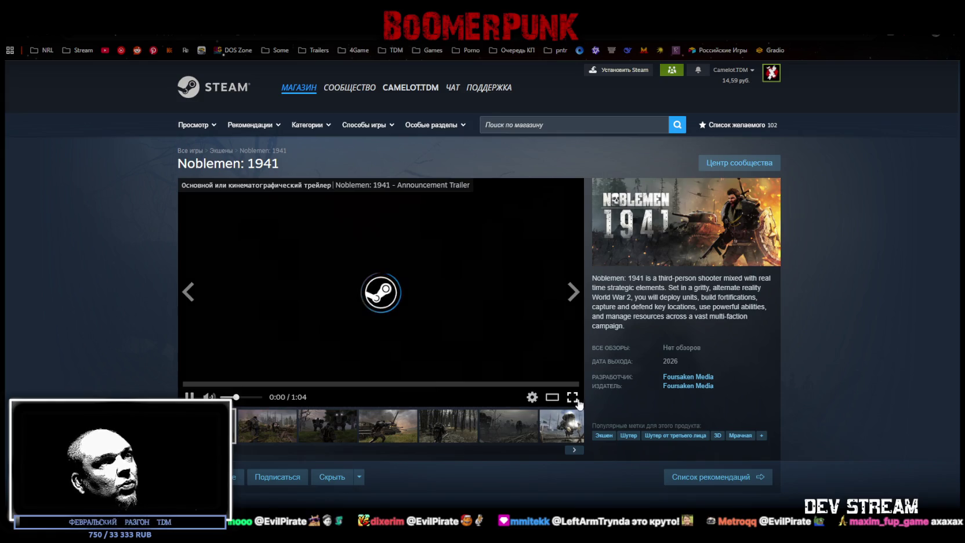
pyautogui.click(577, 399)
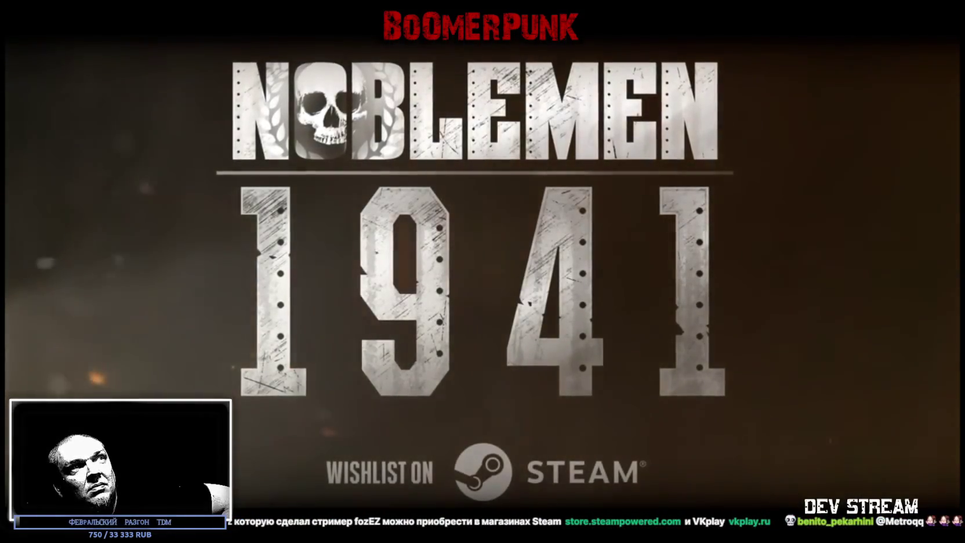
pyautogui.moveTo(681, 403)
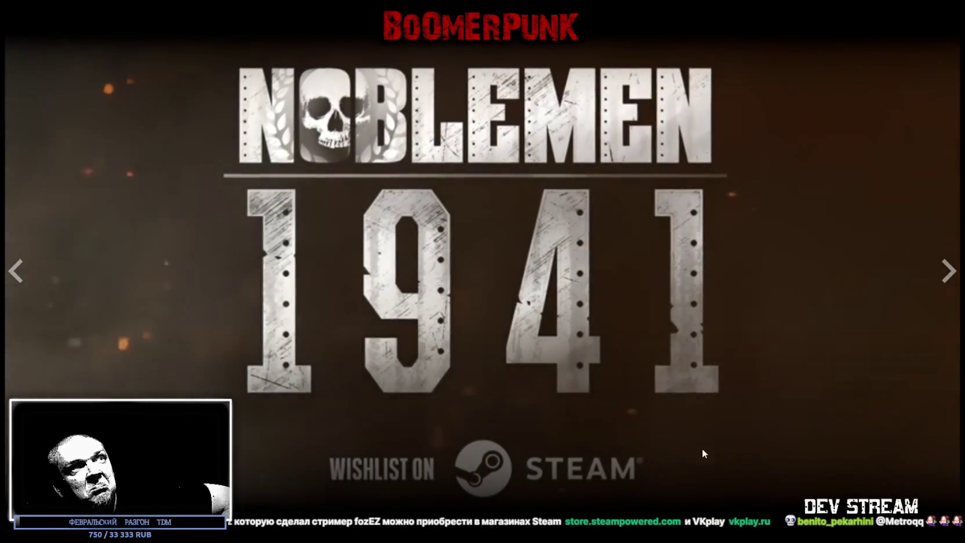
pyautogui.press('Escape')
# - Add Noblemen: 1941 to the Steam wishlist, then bring up the maximised YouTube browser window
pyautogui.scroll(-3, 491, 371)
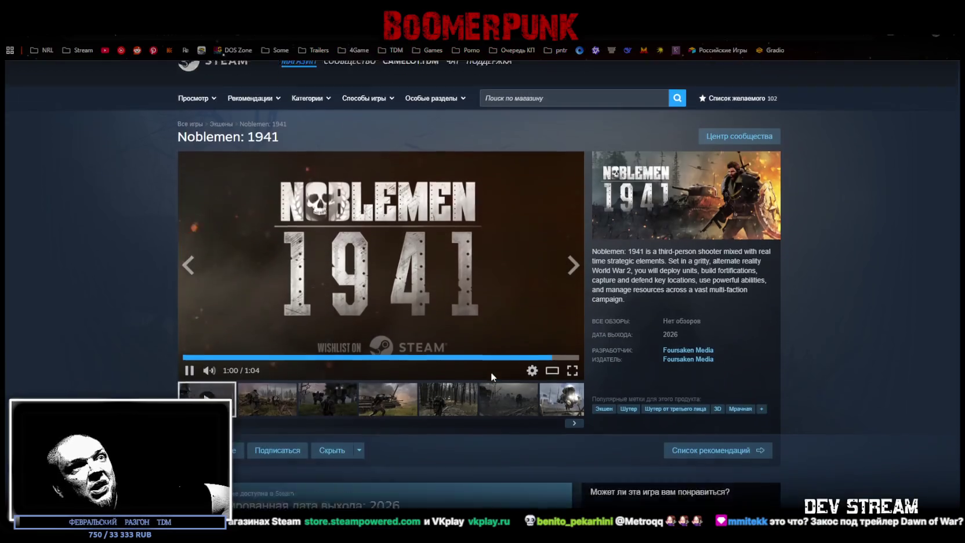
pyautogui.scroll(-3, 505, 371)
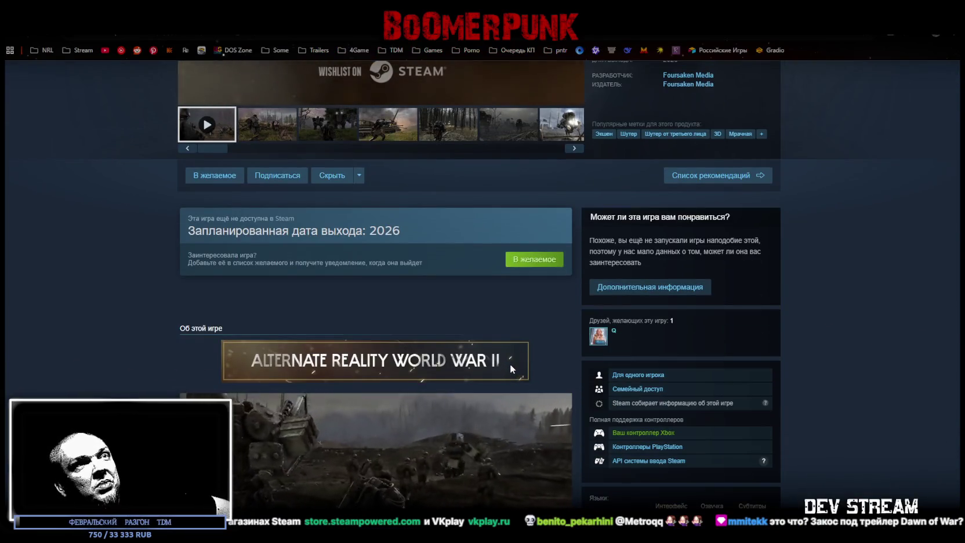
pyautogui.scroll(-2, 510, 369)
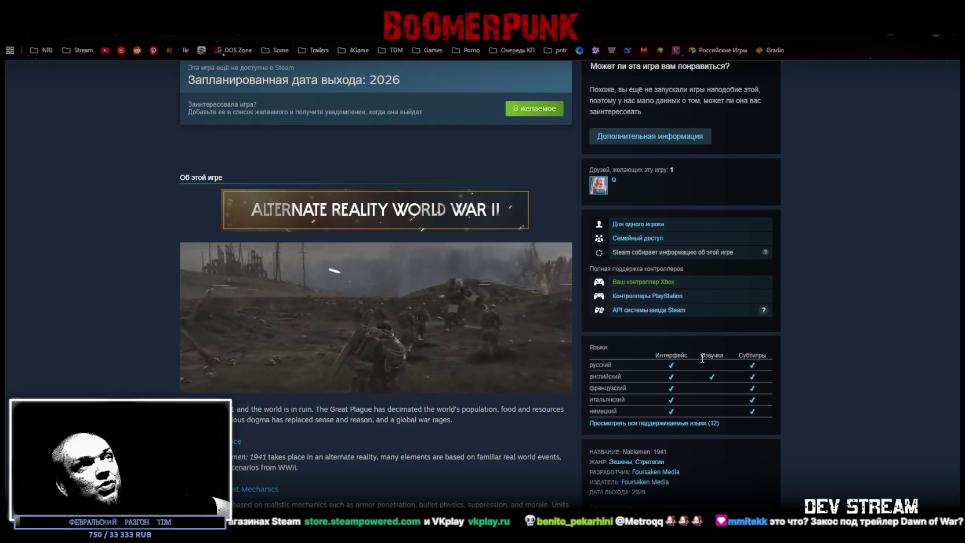
pyautogui.scroll(-3, 471, 395)
pyautogui.scroll(10, 464, 389)
pyautogui.scroll(-2, 464, 390)
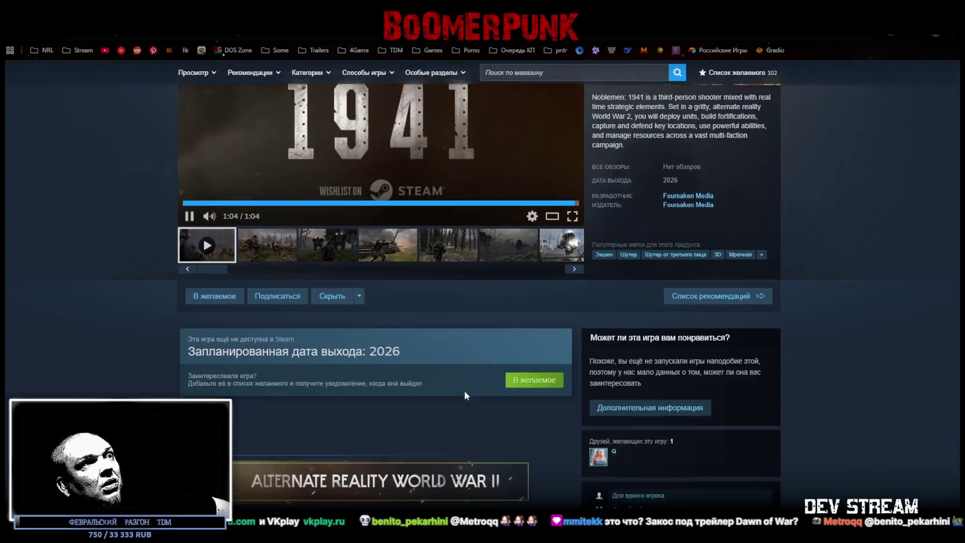
pyautogui.click(208, 276)
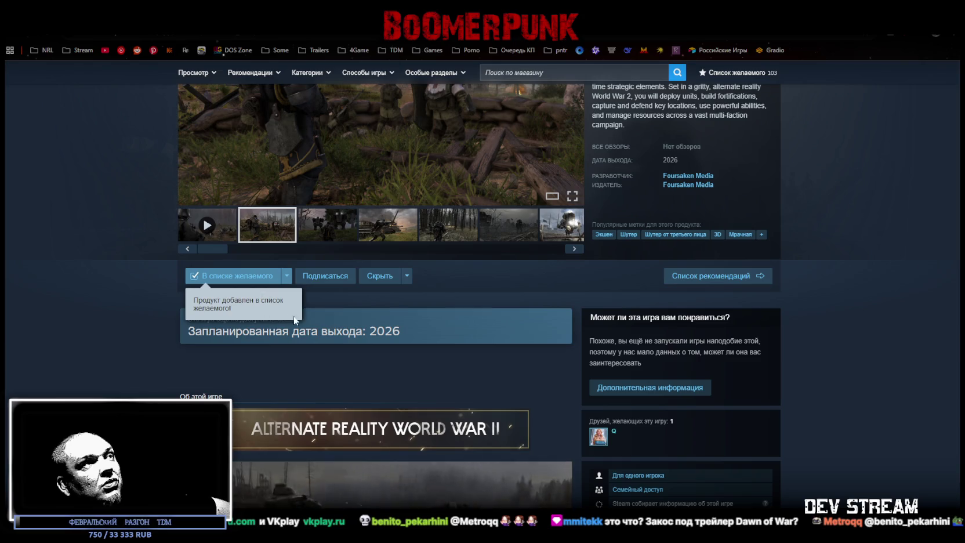
pyautogui.scroll(3, 450, 338)
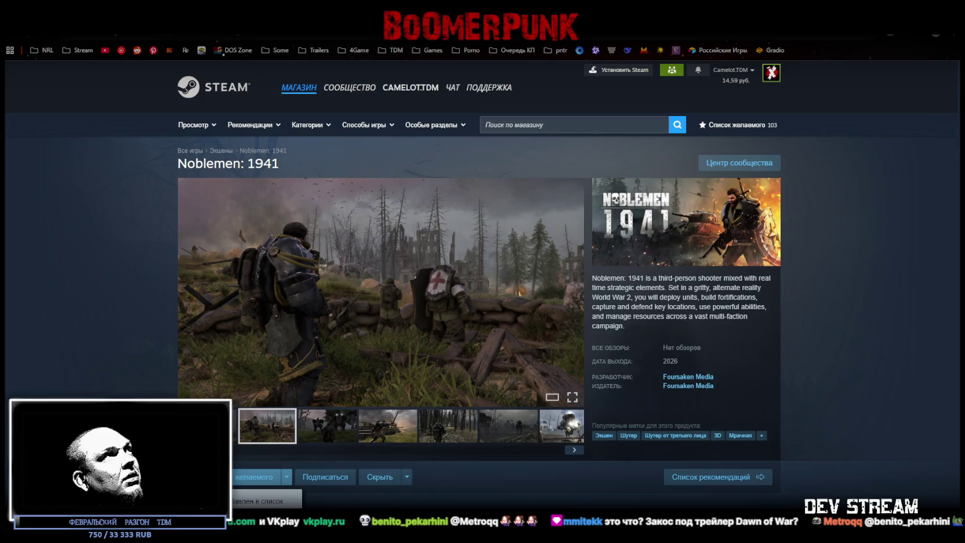
pyautogui.hotkey('alt', 'Tab')
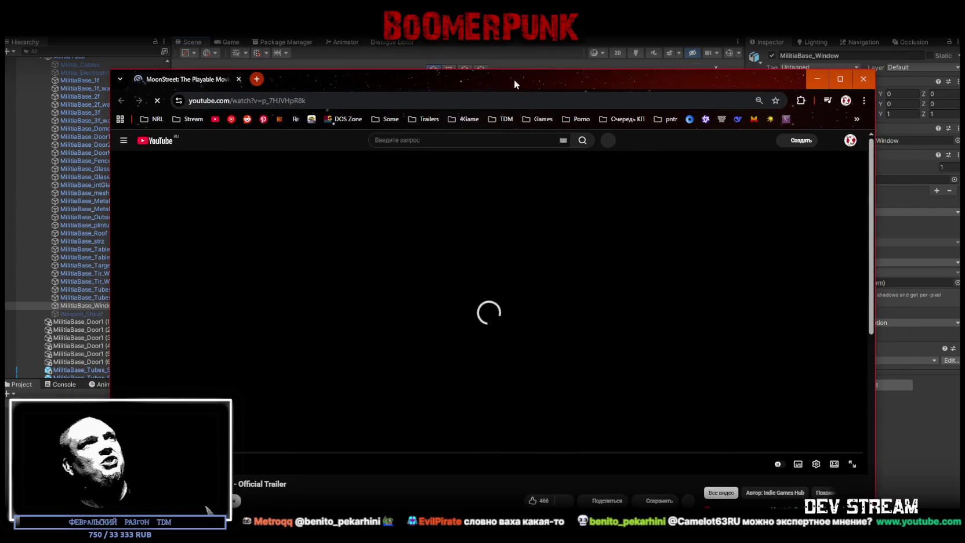
pyautogui.doubleClick(515, 79)
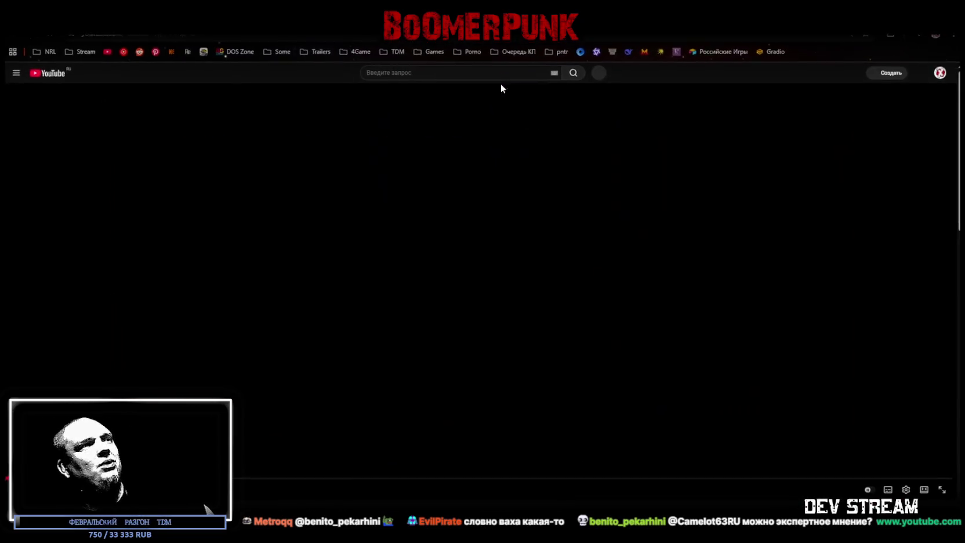
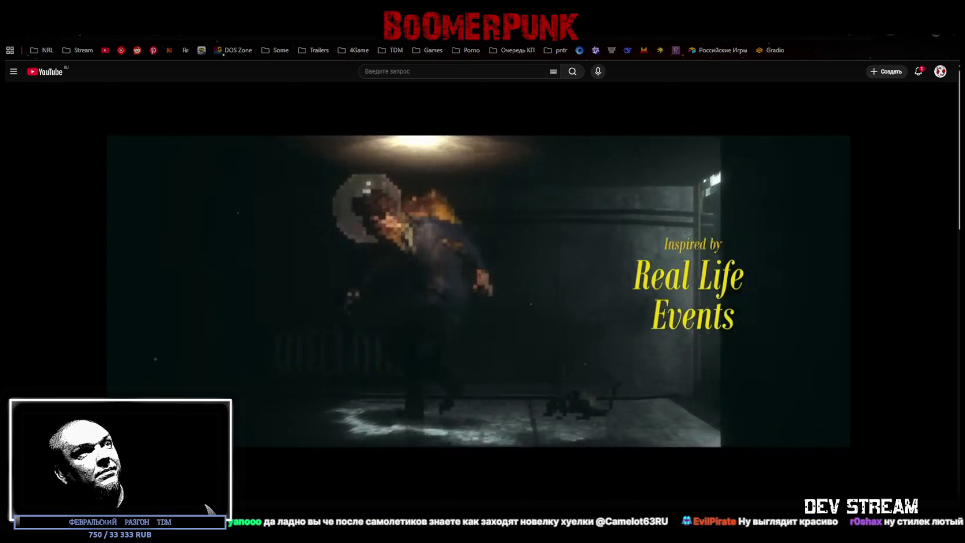
# - Scroll to the description, refresh, and play the MoonStreet trailer expanded to fill the window
pyautogui.scroll(-3, 425, 478)
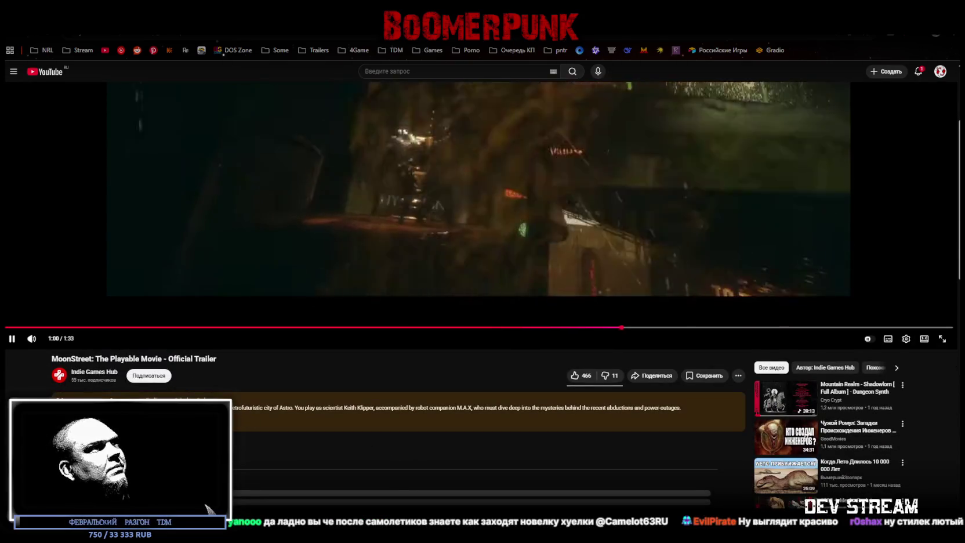
pyautogui.press('F5')
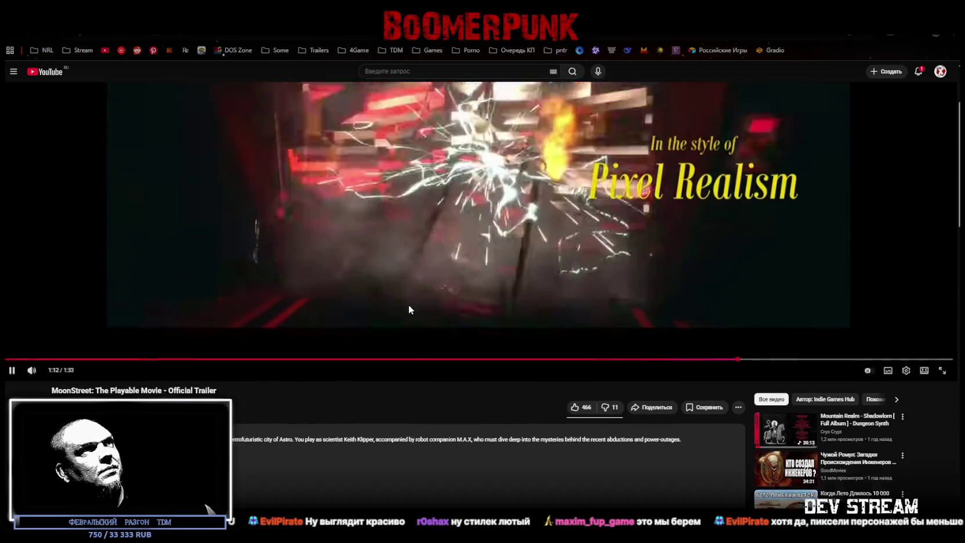
pyautogui.doubleClick(408, 305)
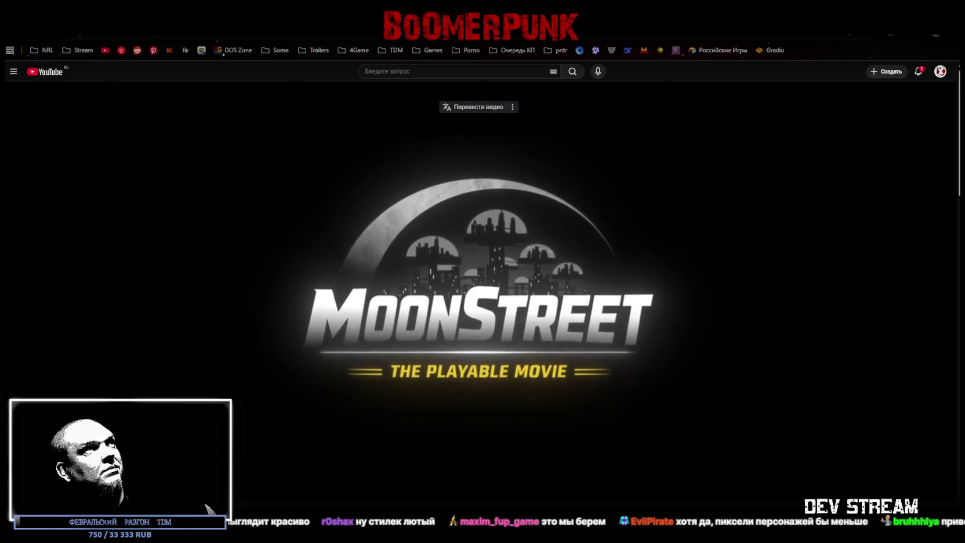
pyautogui.hotkey('alt', 'Tab')
pyautogui.hotkey('alt', 'Tab')
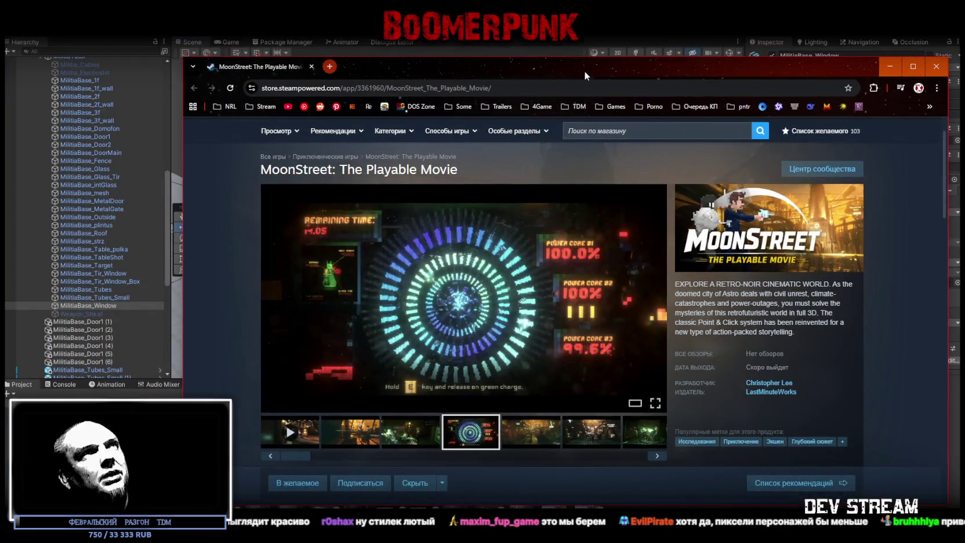
# - Maximize the window, scroll through MoonStreet's Steam page and back, then bring up the itch.io dice game
pyautogui.doubleClick(584, 71)
pyautogui.scroll(-4, 814, 346)
pyautogui.scroll(-6, 678, 469)
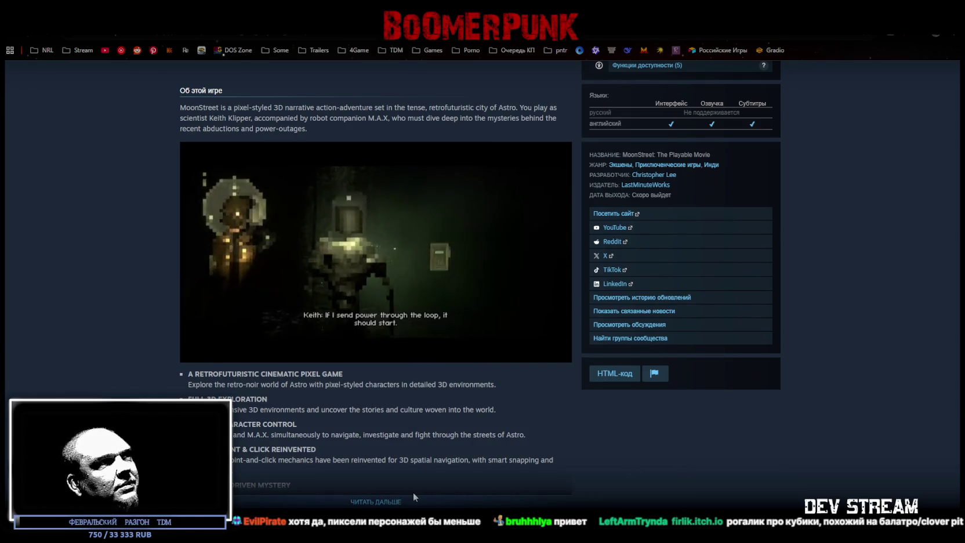
pyautogui.scroll(-4, 493, 490)
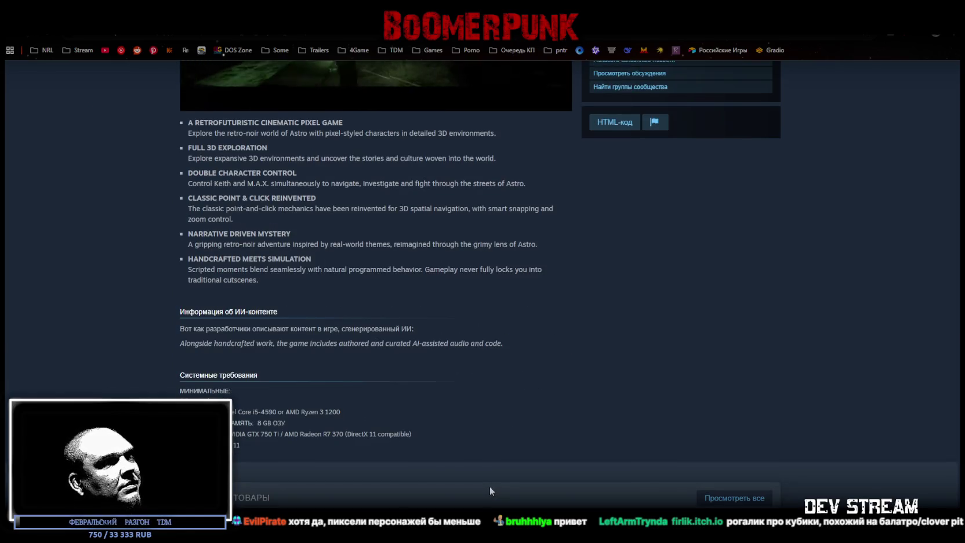
pyautogui.scroll(4, 490, 485)
pyautogui.scroll(6, 485, 488)
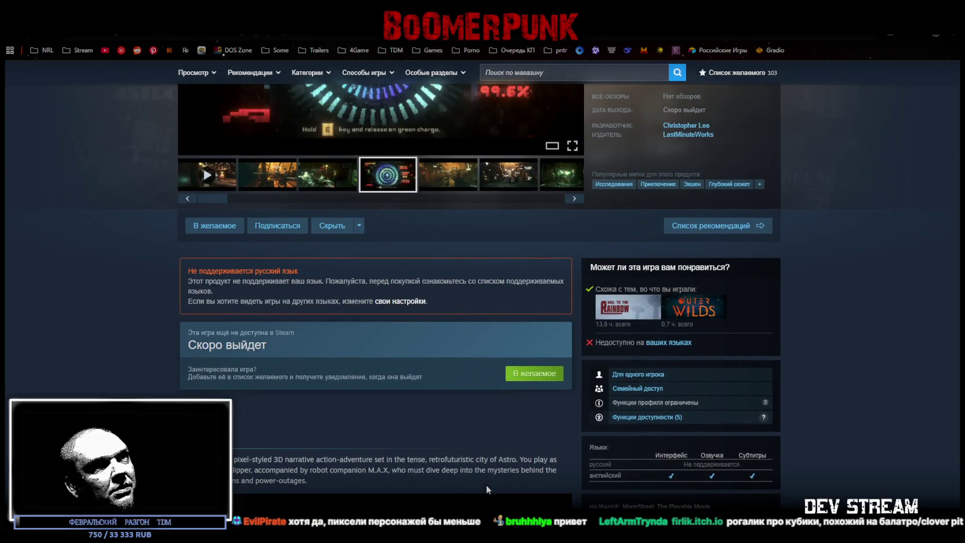
pyautogui.scroll(4, 486, 489)
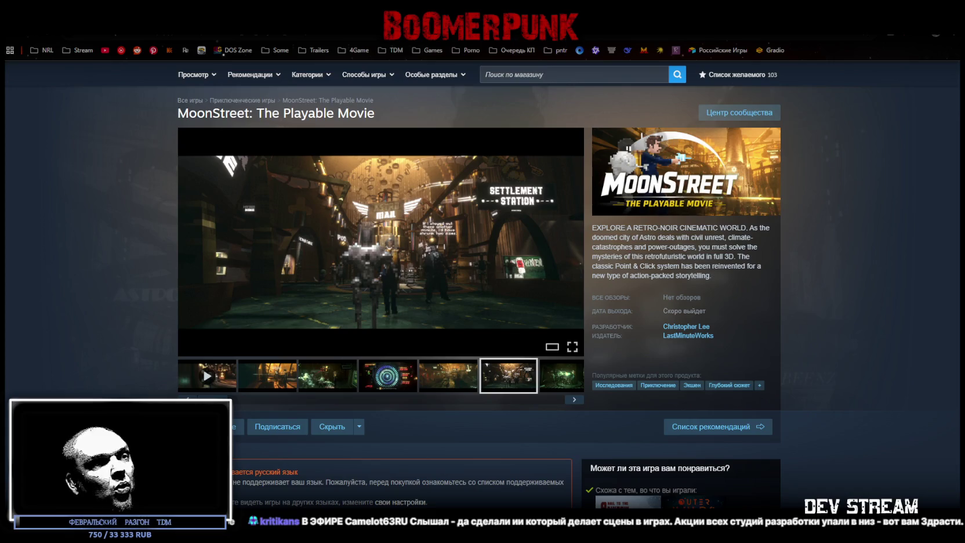
pyautogui.moveTo(472, 32)
pyautogui.mouseDown()
pyautogui.moveTo(473, 92)
pyautogui.moveTo(470, 62)
pyautogui.mouseUp()
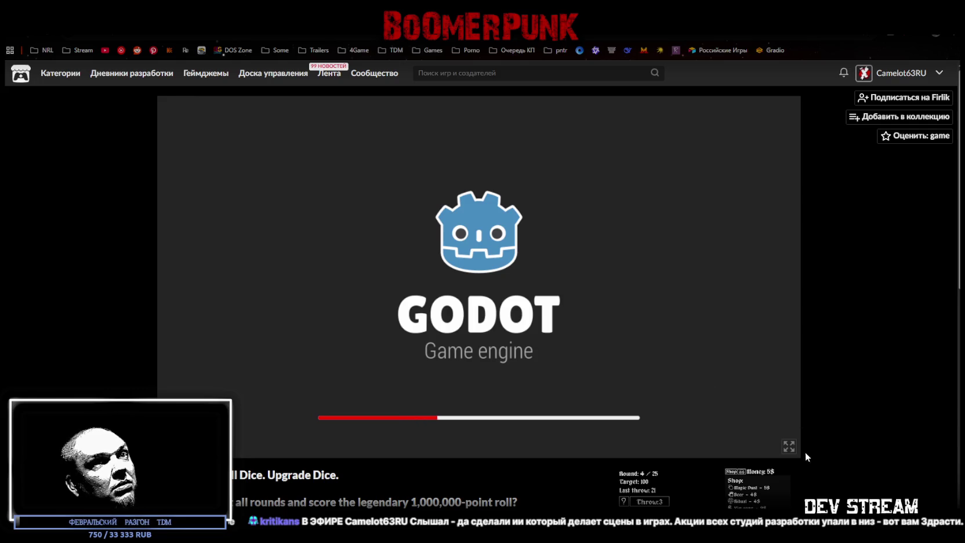
# - Run the Throw to 1000000 canvas full-screen and choose 'ru' as the game language
pyautogui.click(788, 446)
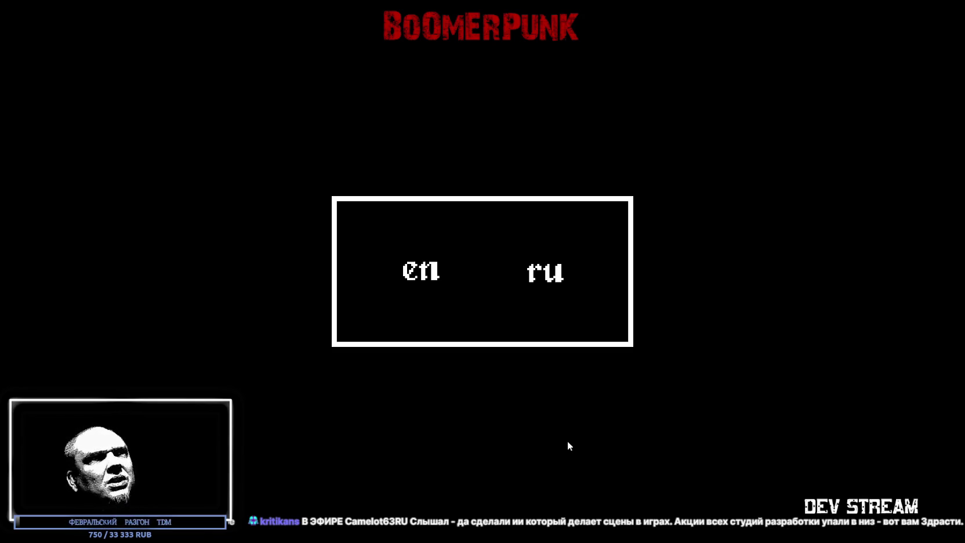
pyautogui.click(548, 279)
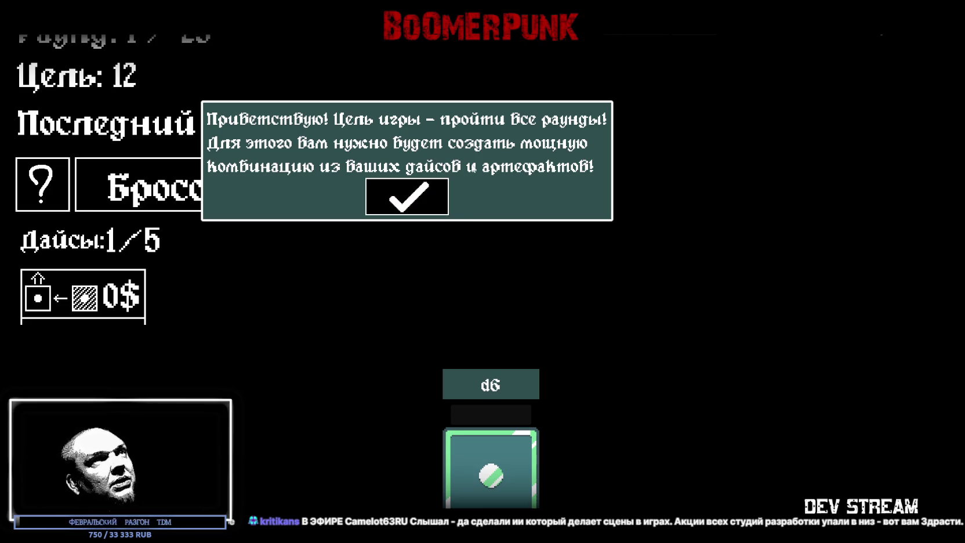
# - Dismiss the welcome and roll-control tips, inspect the d6 die, and make the first roll
pyautogui.click(406, 197)
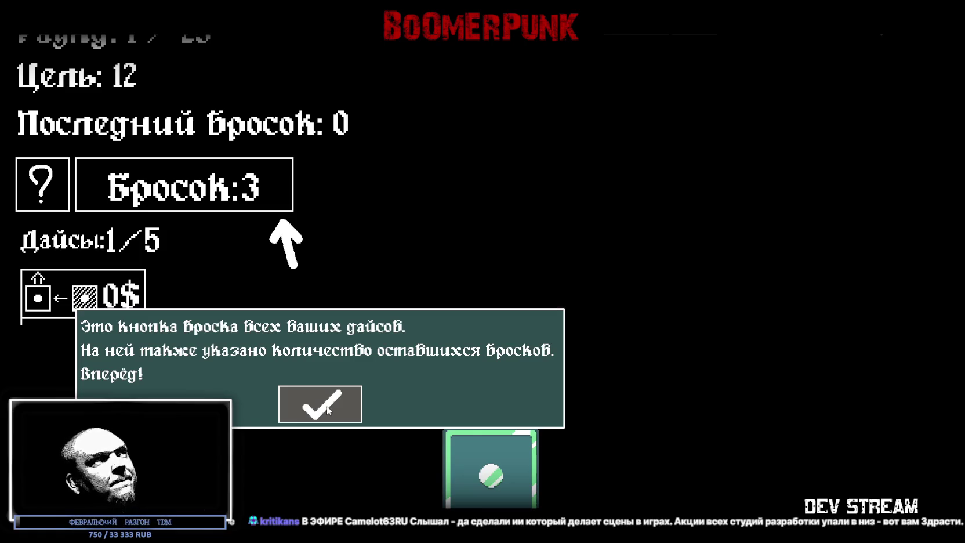
pyautogui.click(328, 410)
pyautogui.moveTo(490, 476)
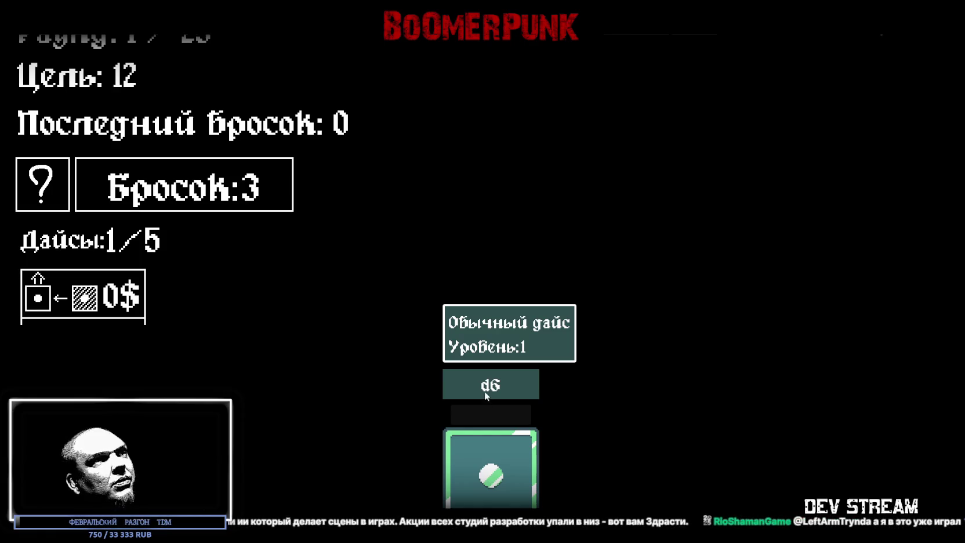
pyautogui.moveTo(486, 387)
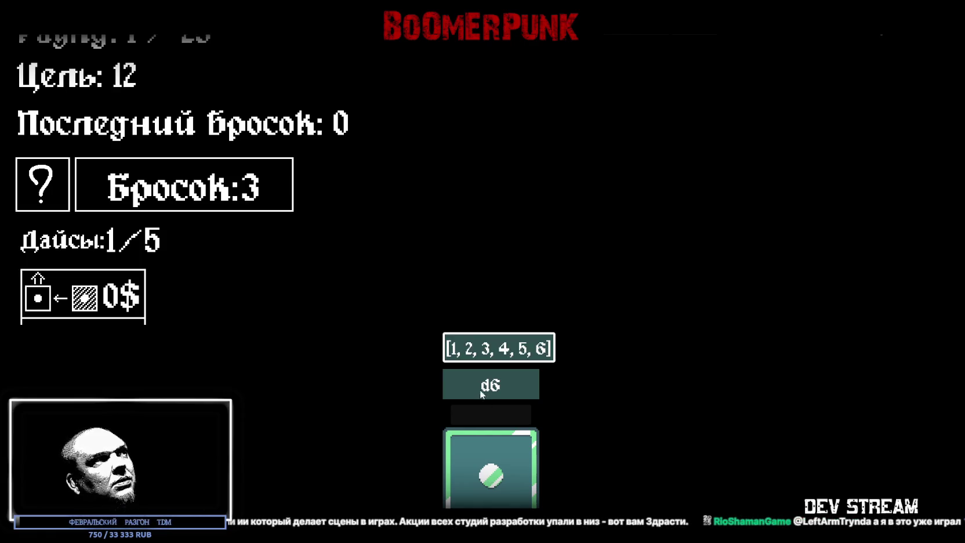
pyautogui.click(471, 490)
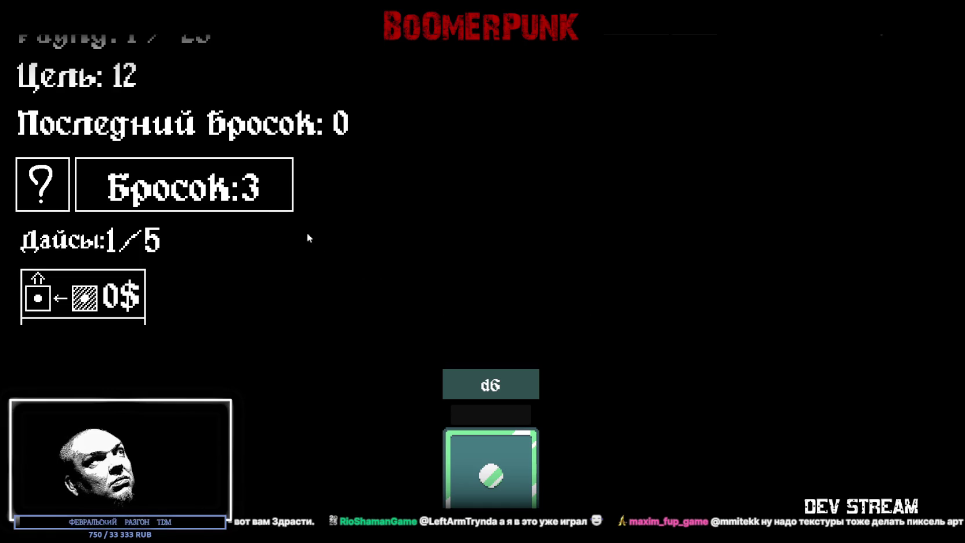
pyautogui.click(267, 197)
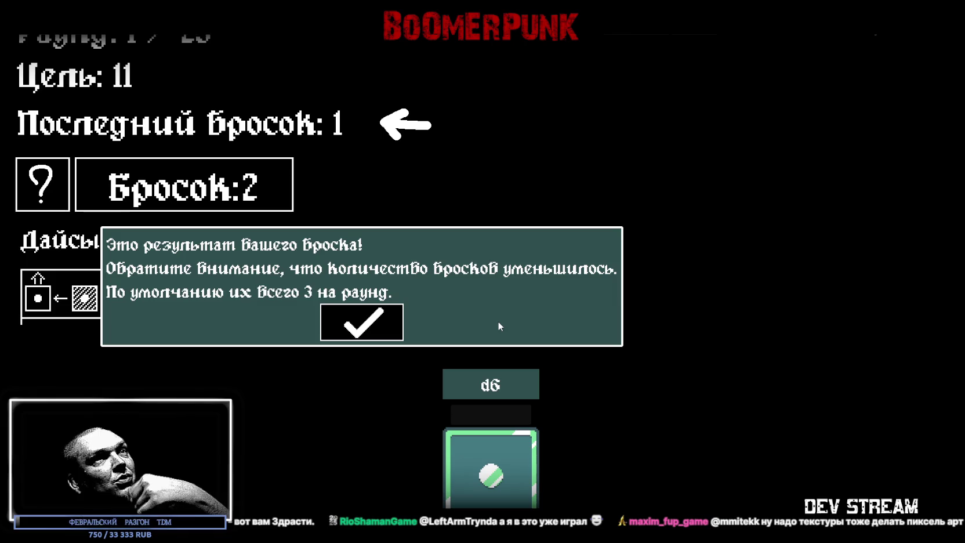
# - Clear the result, round-goal and balance tips, then spend the second and final rolls
pyautogui.click(378, 324)
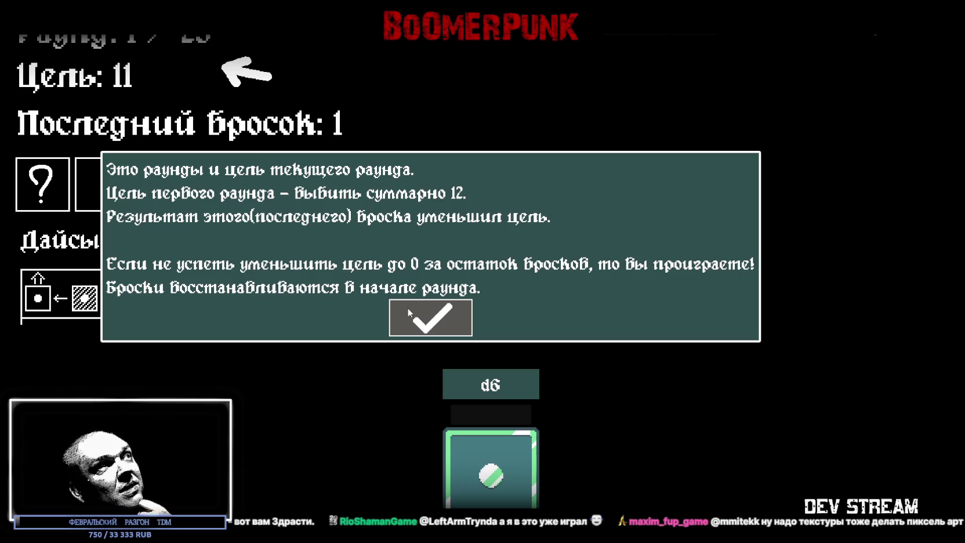
pyautogui.click(416, 320)
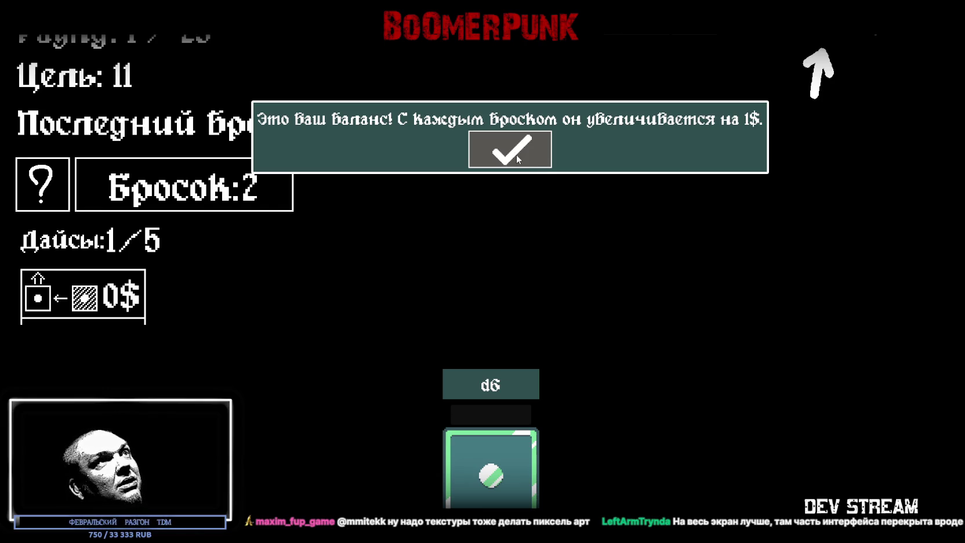
pyautogui.click(516, 154)
pyautogui.press('space')
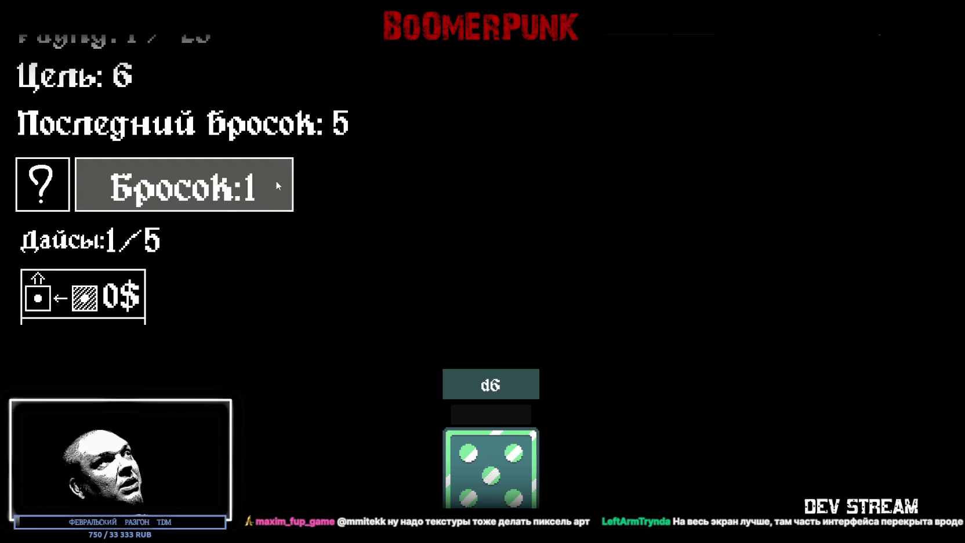
pyautogui.moveTo(509, 456)
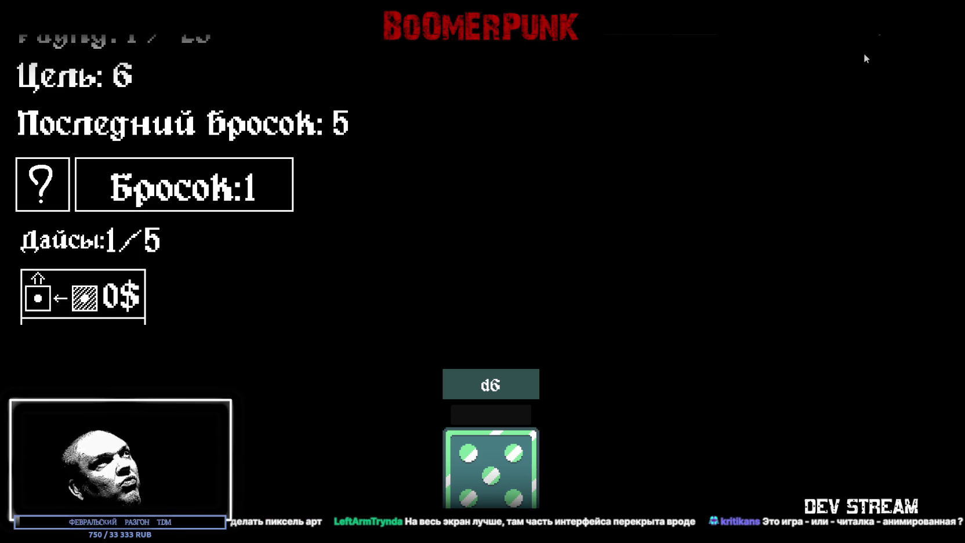
pyautogui.click(489, 478)
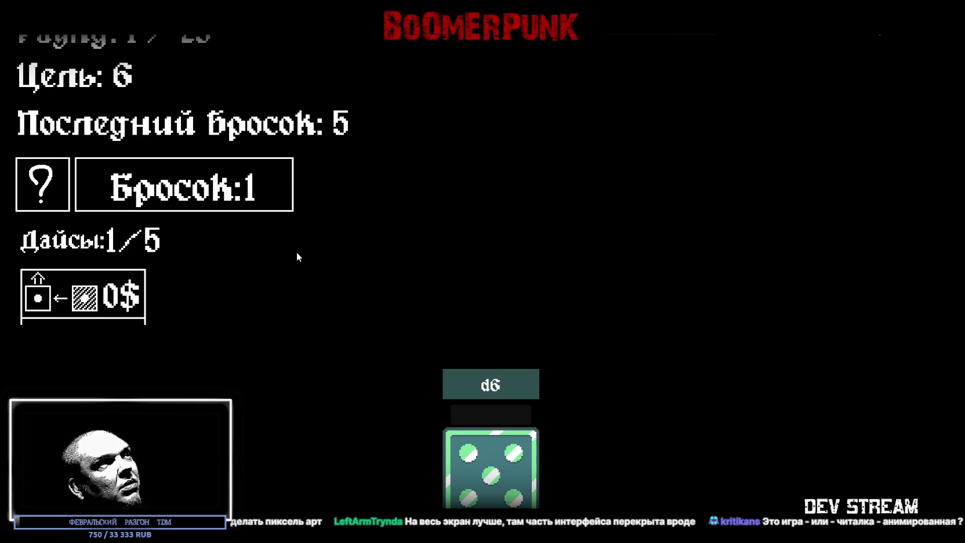
pyautogui.click(278, 200)
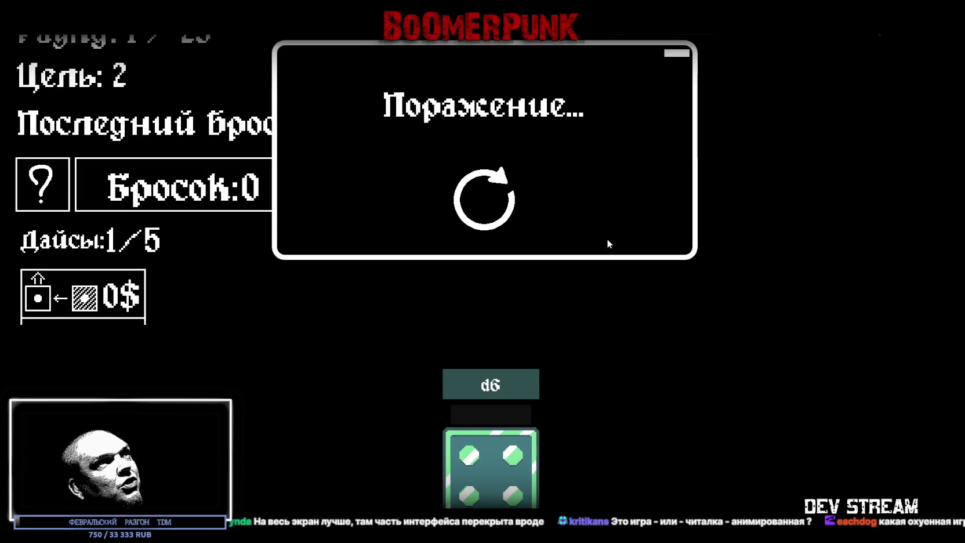
# - Restart after losing, dismiss the shop intro, and try buying Волшебная шляпа without enough money
pyautogui.click(480, 204)
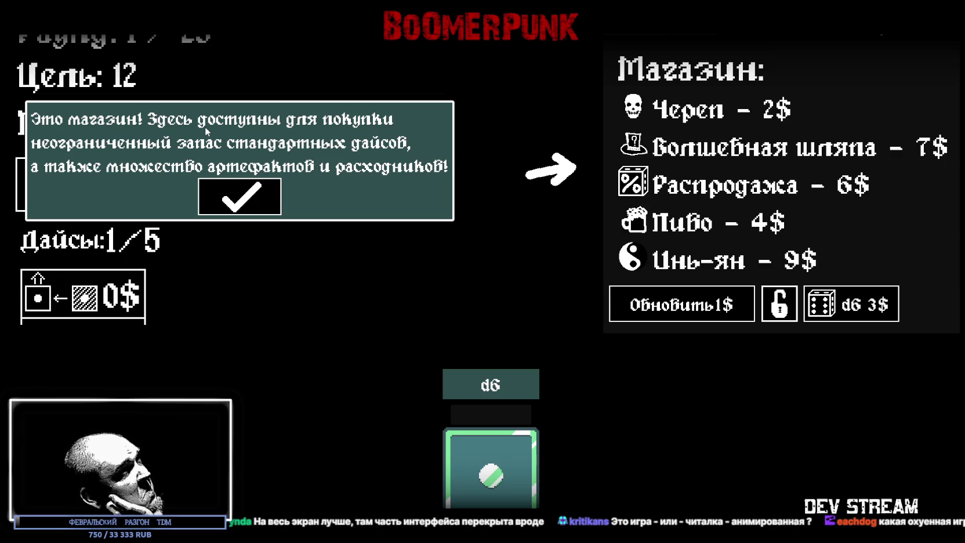
pyautogui.click(246, 206)
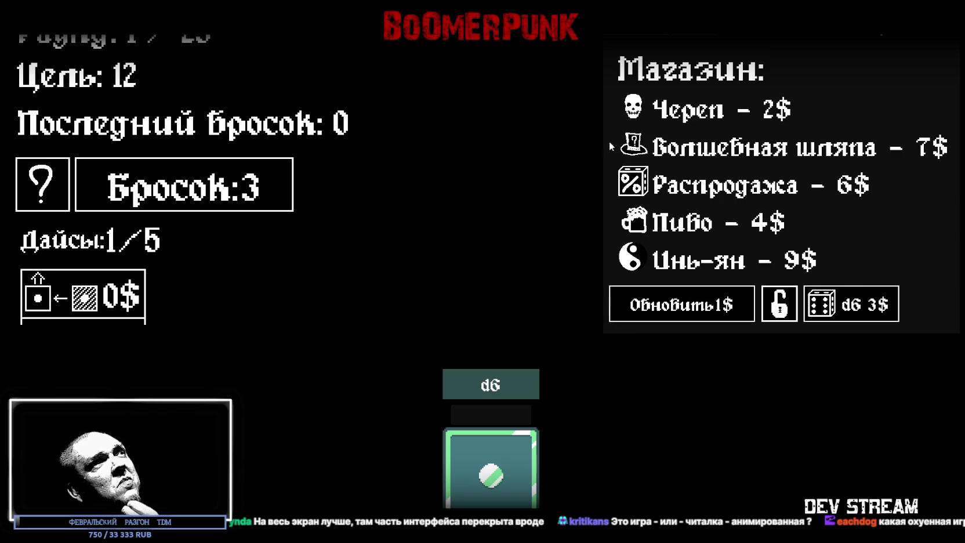
pyautogui.moveTo(610, 145)
pyautogui.moveTo(676, 316)
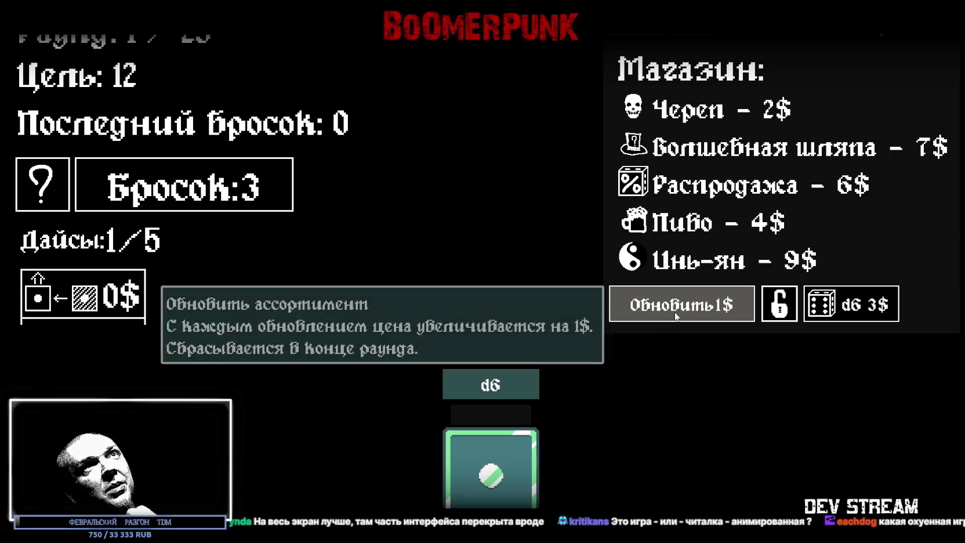
pyautogui.moveTo(701, 160)
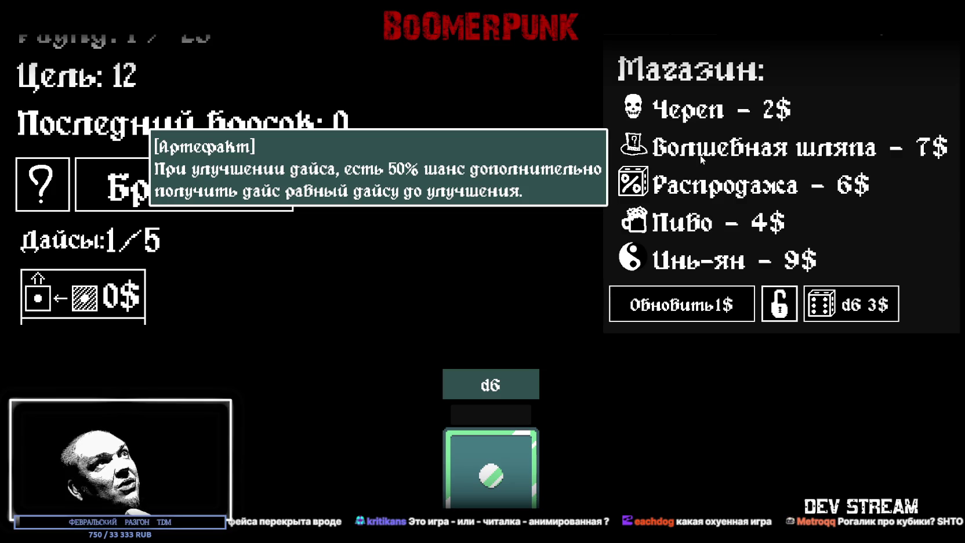
pyautogui.click(694, 152)
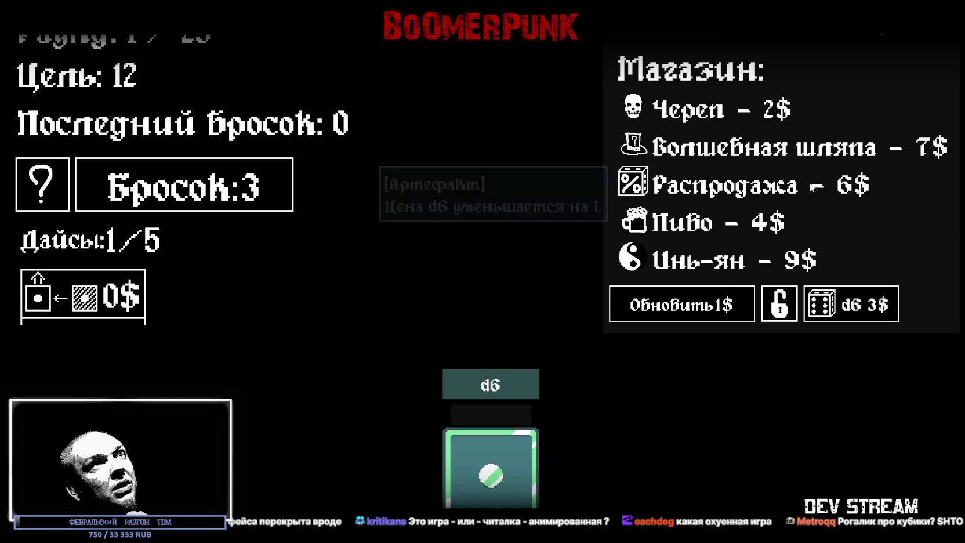
# - Buy the Пиво artifact for 4$
pyautogui.moveTo(691, 114)
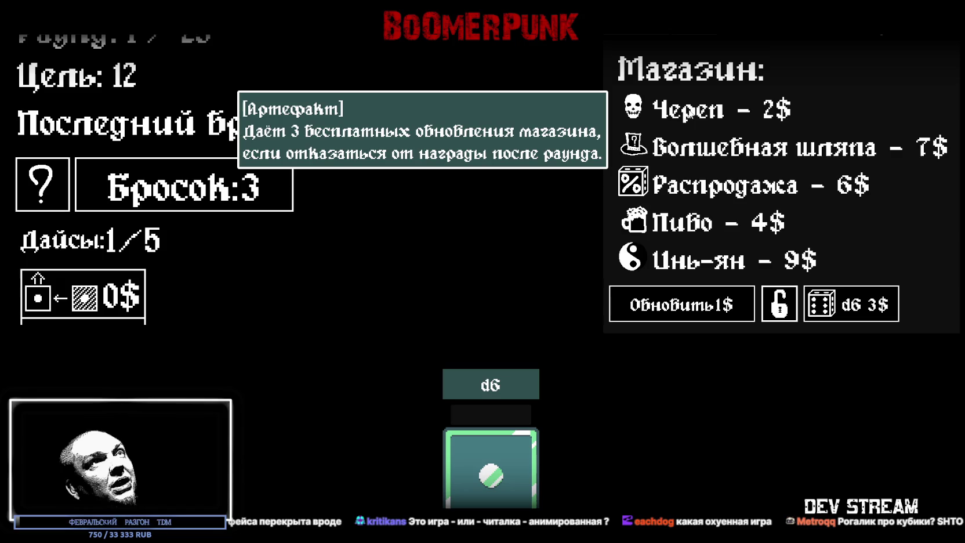
pyautogui.moveTo(705, 220)
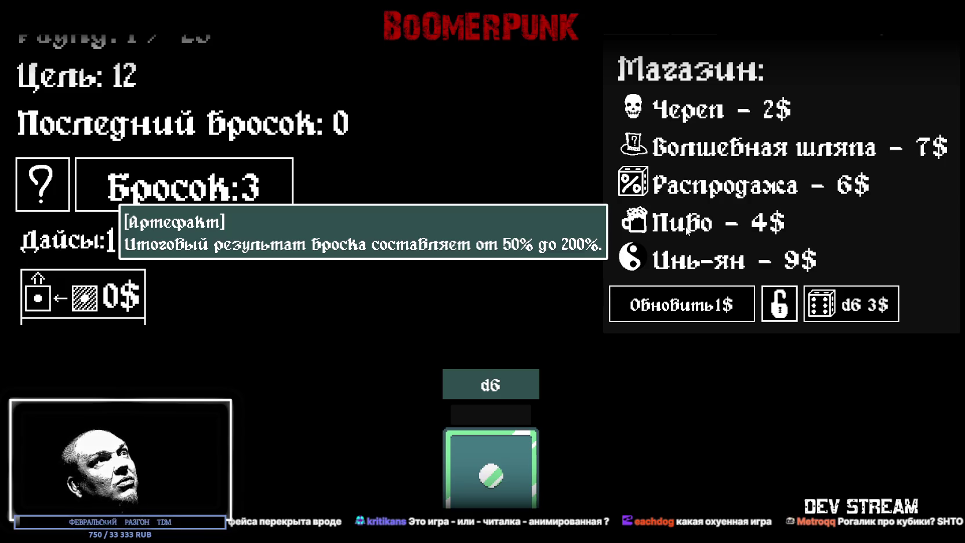
pyautogui.click(705, 221)
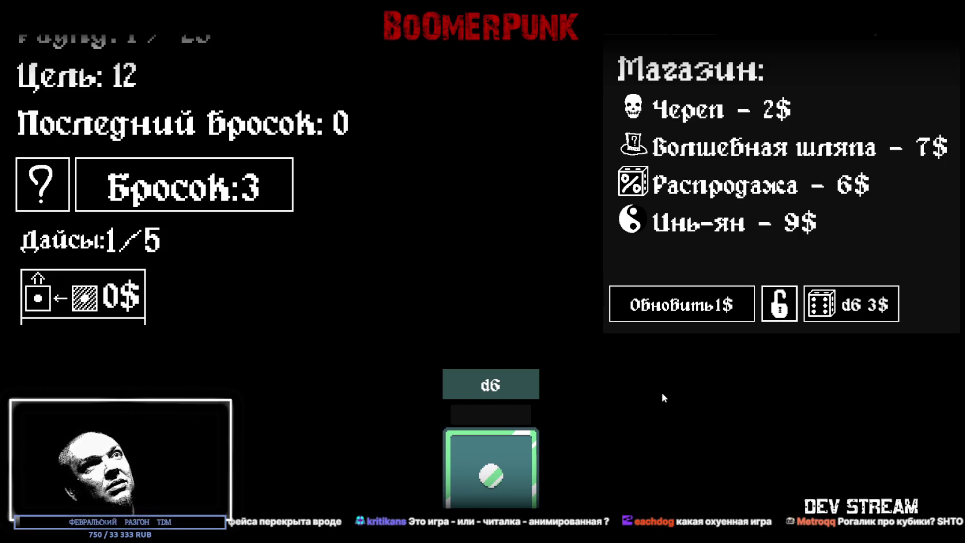
# - Roll the d6 three times until the round goal of 12 is reached
pyautogui.click(272, 191)
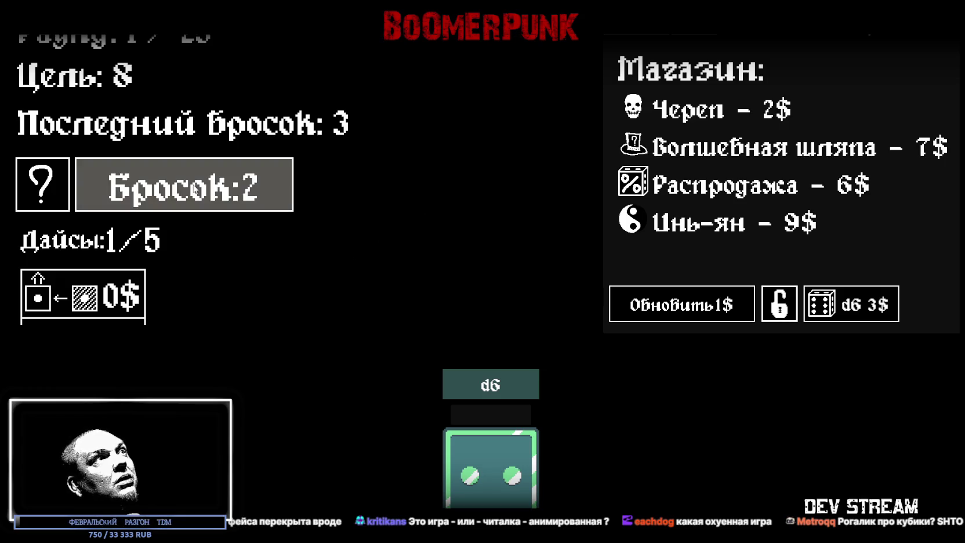
pyautogui.click(213, 196)
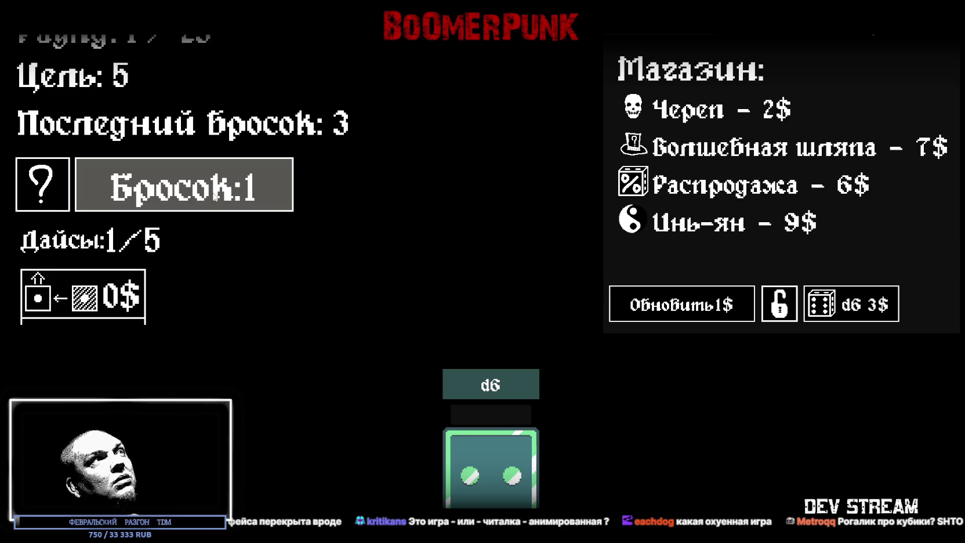
pyautogui.click(224, 199)
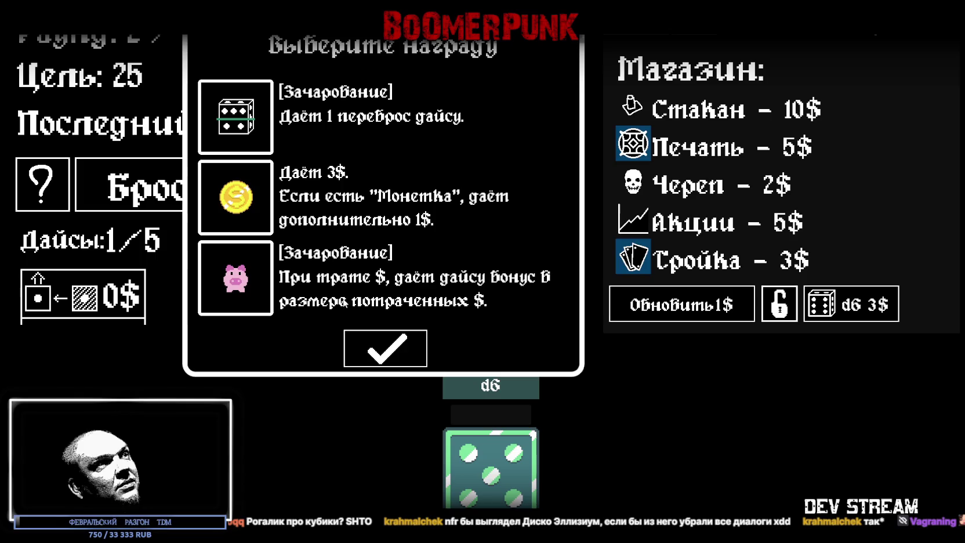
# - Choose and confirm the piggy-bank reward, then apply it to the d6 die
pyautogui.click(315, 313)
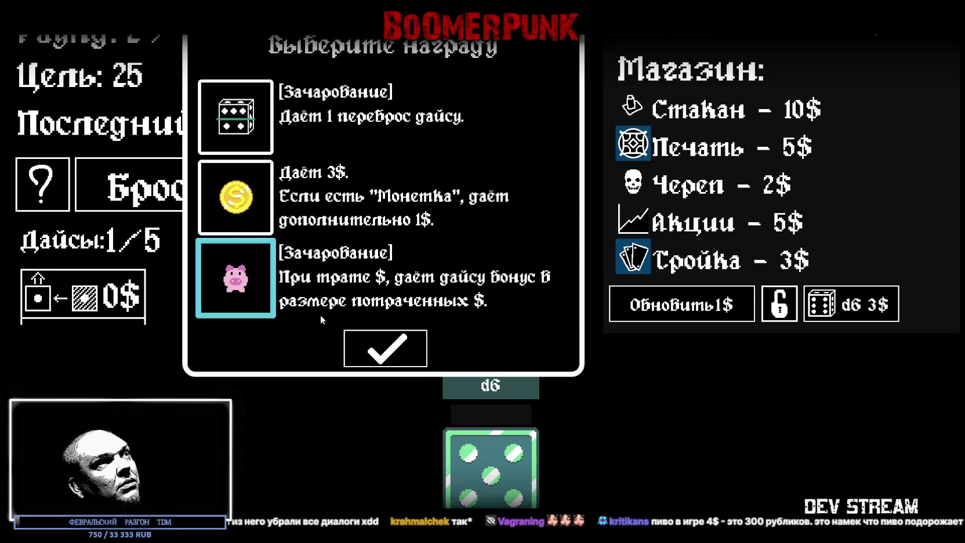
pyautogui.click(386, 351)
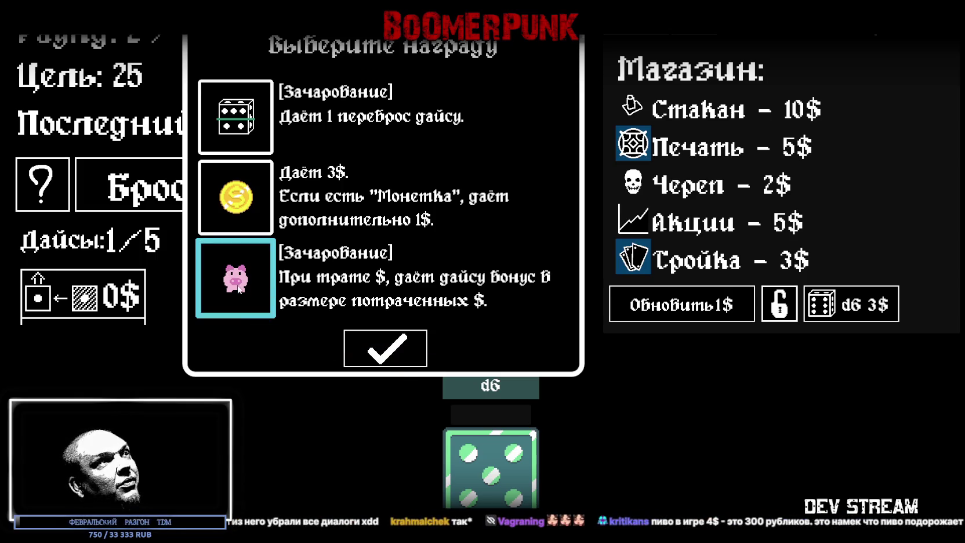
pyautogui.click(381, 351)
pyautogui.click(382, 352)
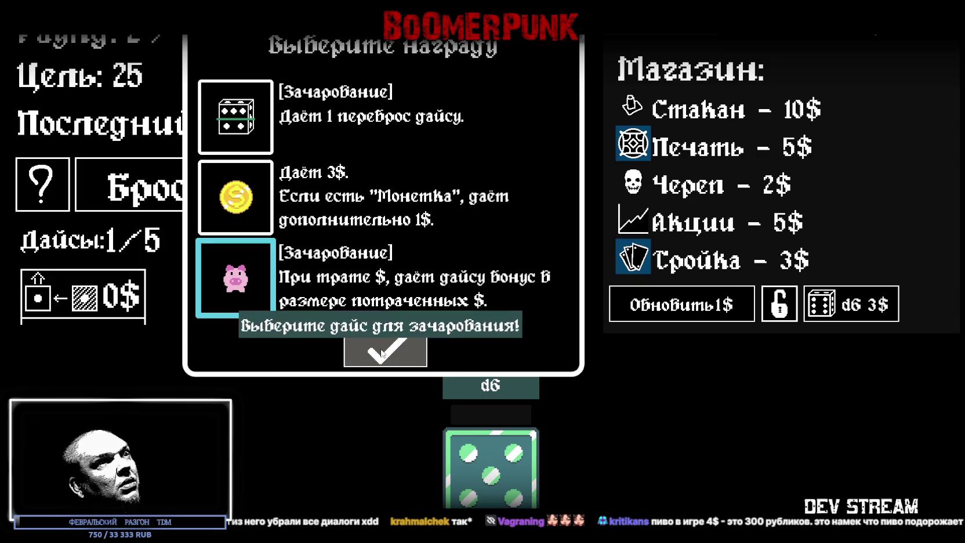
pyautogui.moveTo(72, 306)
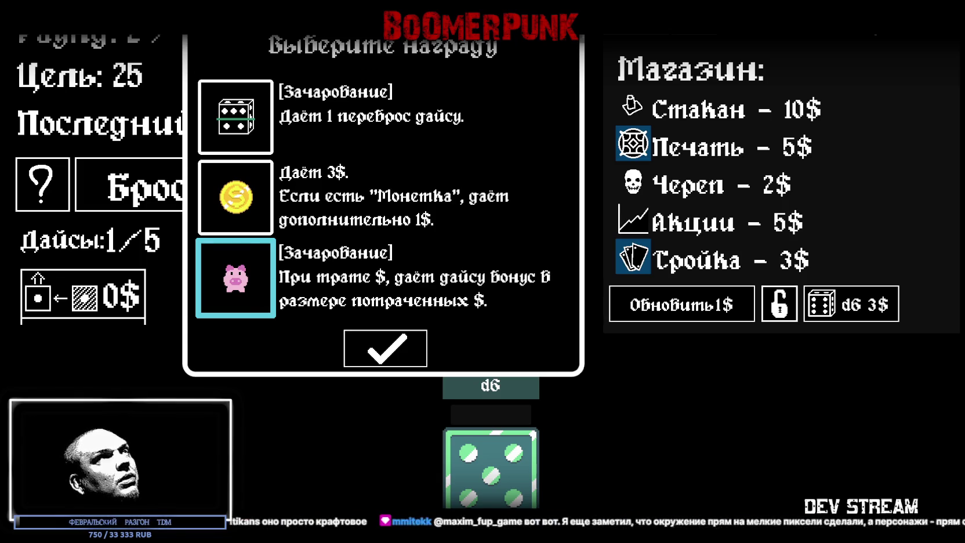
pyautogui.click(505, 480)
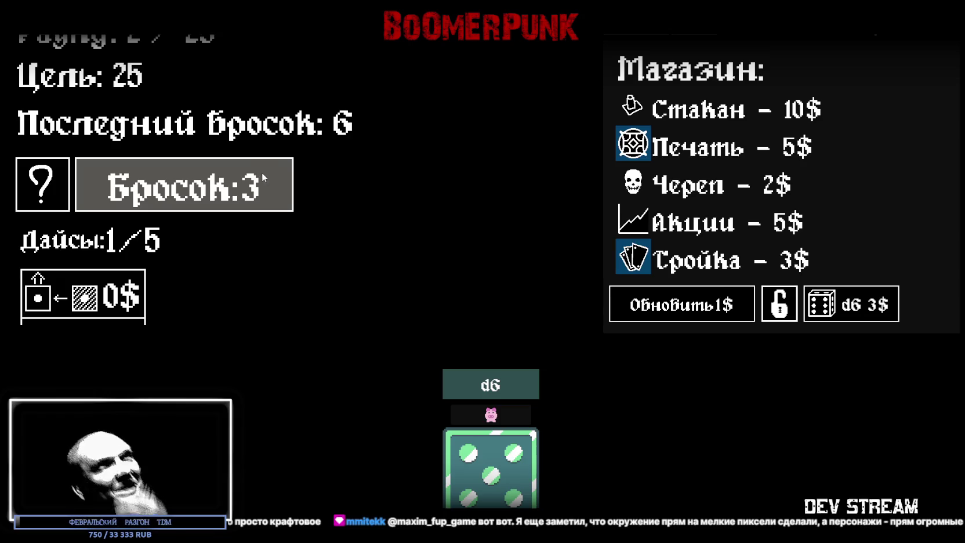
# - Roll the enchanted d6 three times against goal 25, lose, and restart from the Поражение screen
pyautogui.moveTo(675, 268)
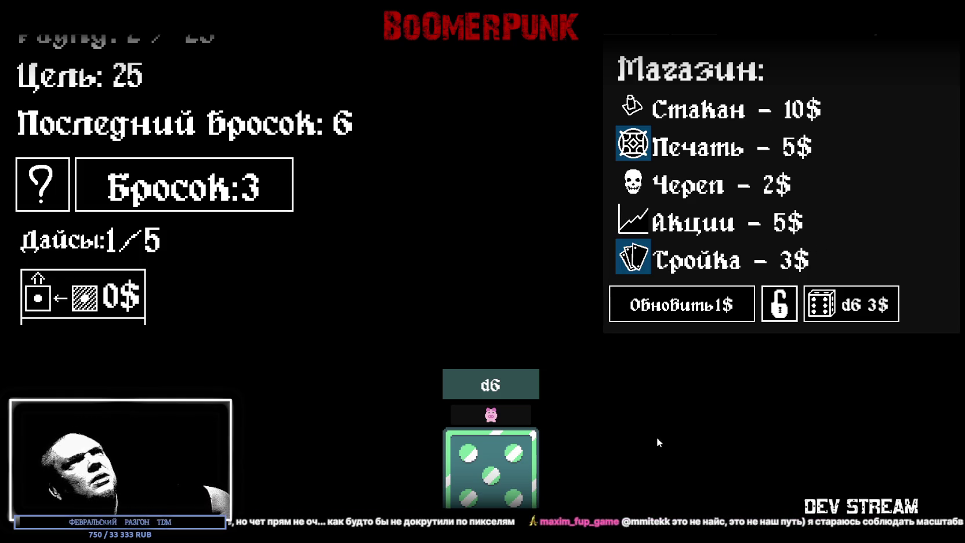
pyautogui.moveTo(461, 386)
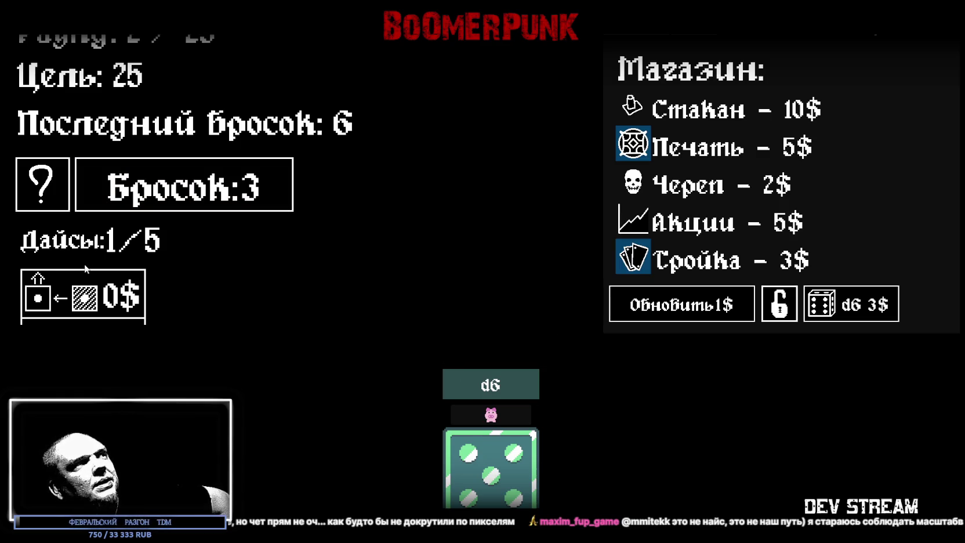
pyautogui.moveTo(494, 390)
pyautogui.click(243, 208)
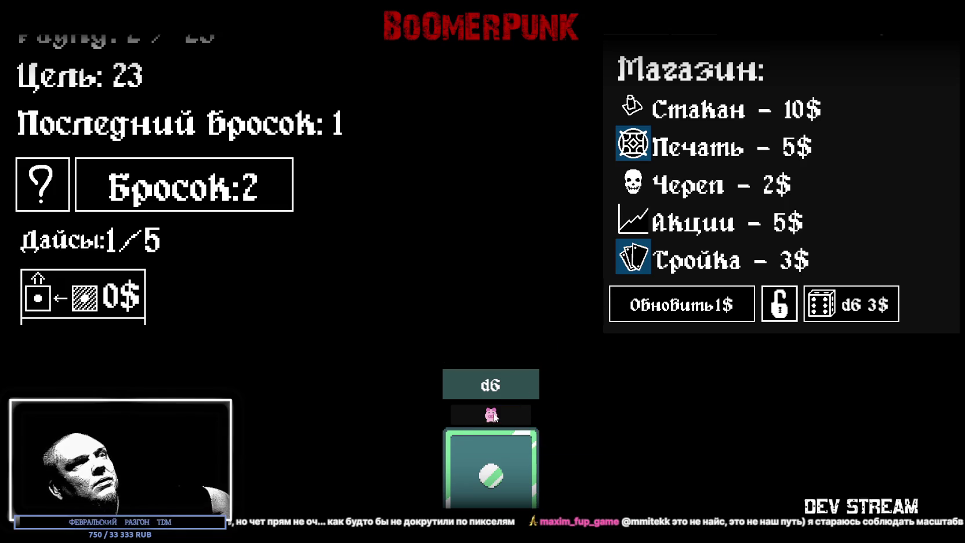
pyautogui.moveTo(492, 418)
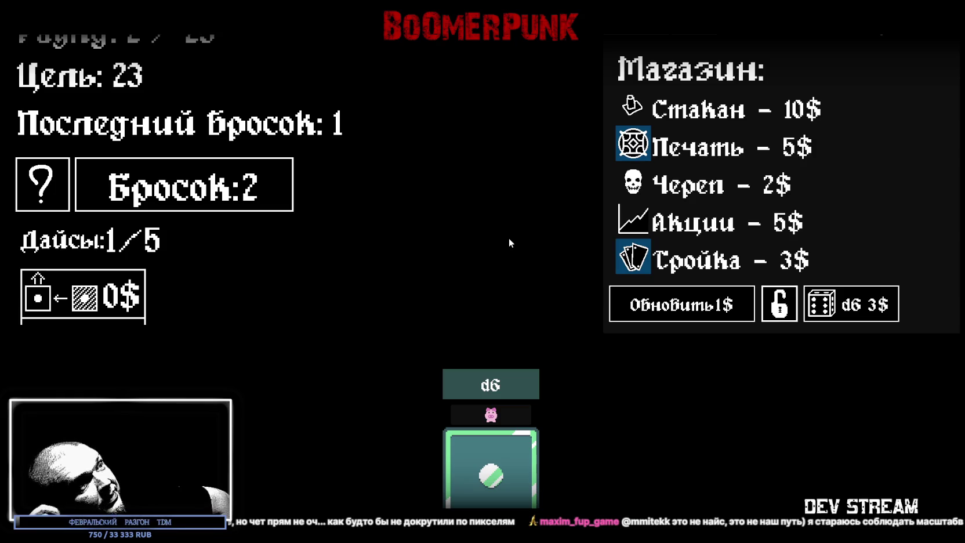
pyautogui.click(278, 189)
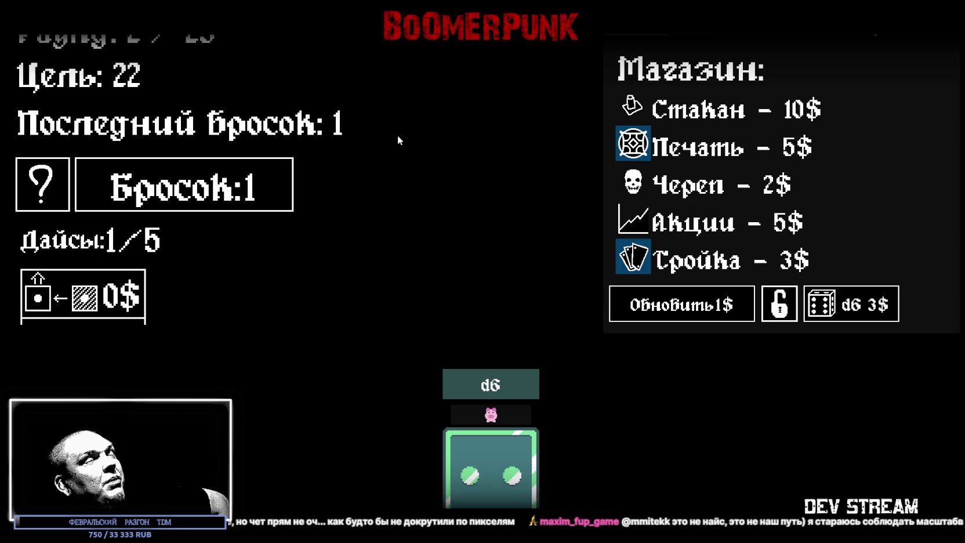
pyautogui.click(215, 186)
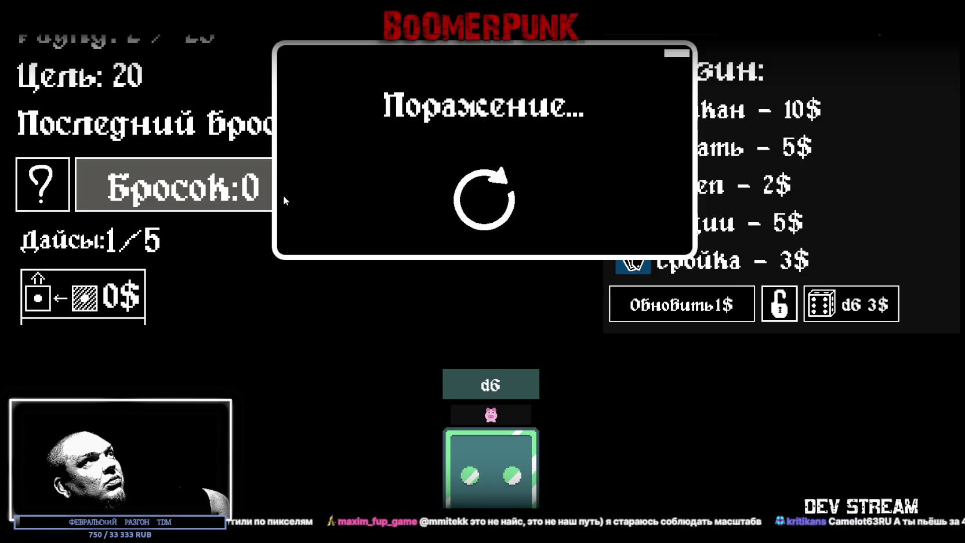
pyautogui.click(482, 199)
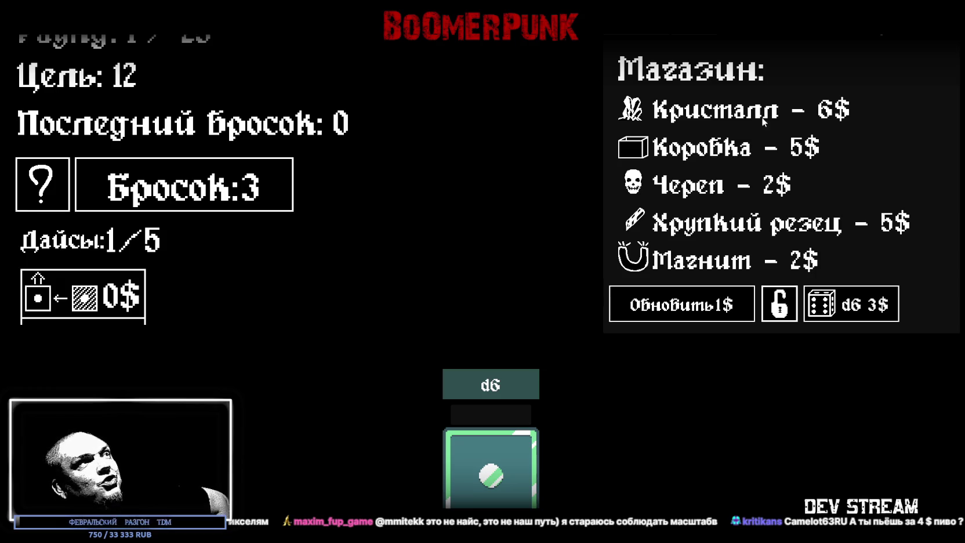
# - Use all three rolls, lose and restart again, then roll until the coin/piggy-bank/star reward appears
pyautogui.click(290, 200)
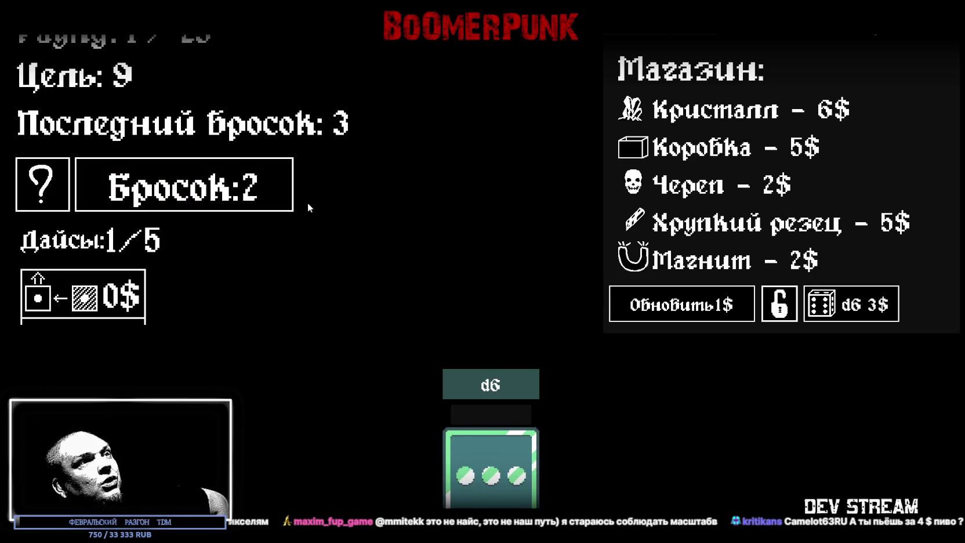
pyautogui.click(264, 198)
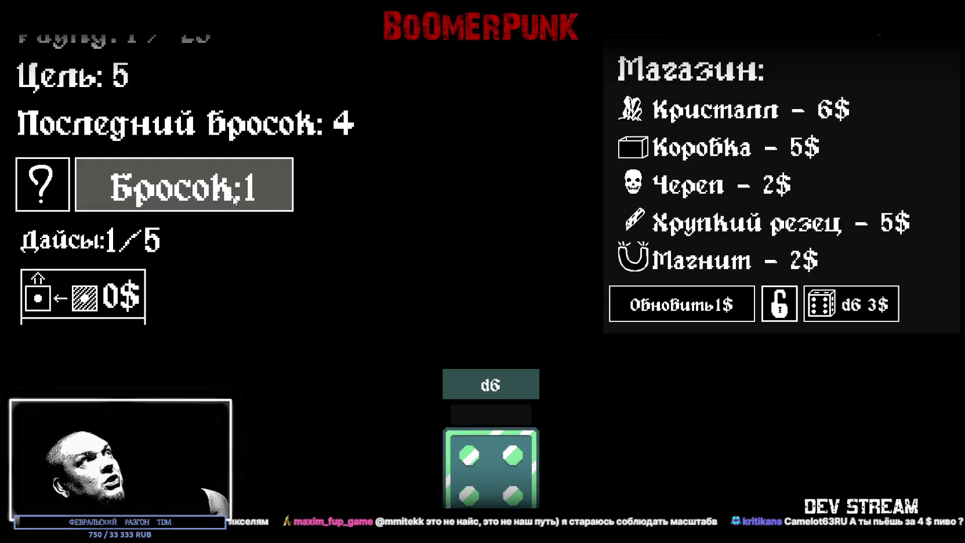
pyautogui.click(234, 199)
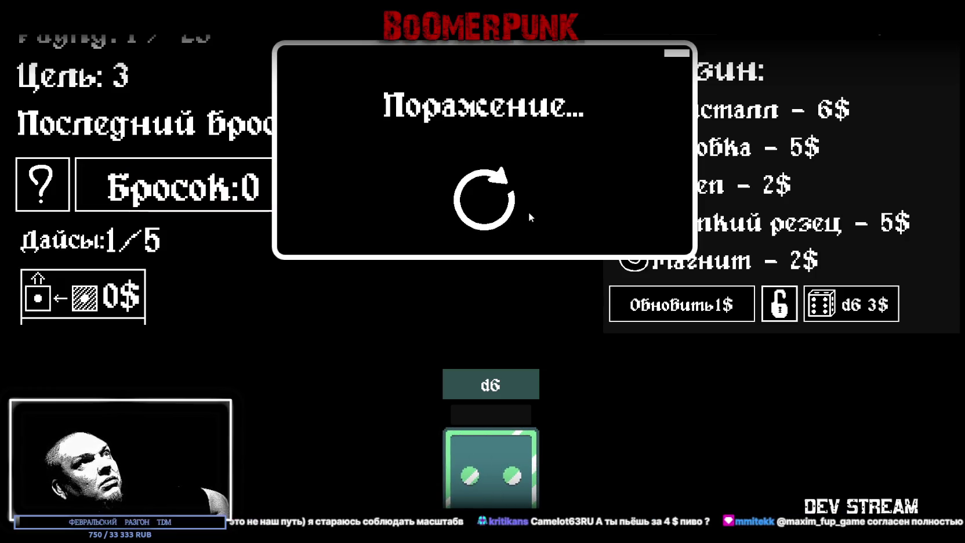
pyautogui.click(485, 200)
pyautogui.click(213, 196)
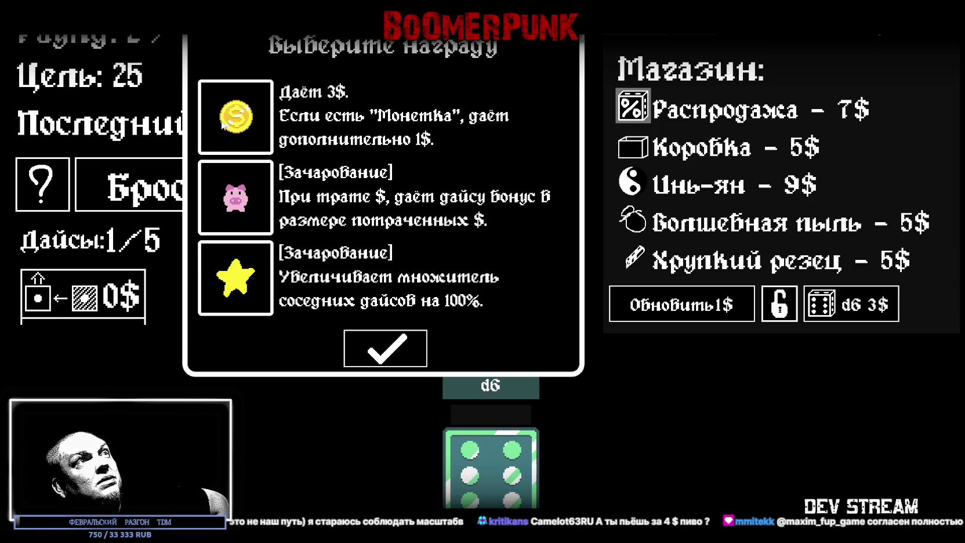
# - Choose and confirm the pig enchantment reward and apply it to the d6 die
pyautogui.click(244, 206)
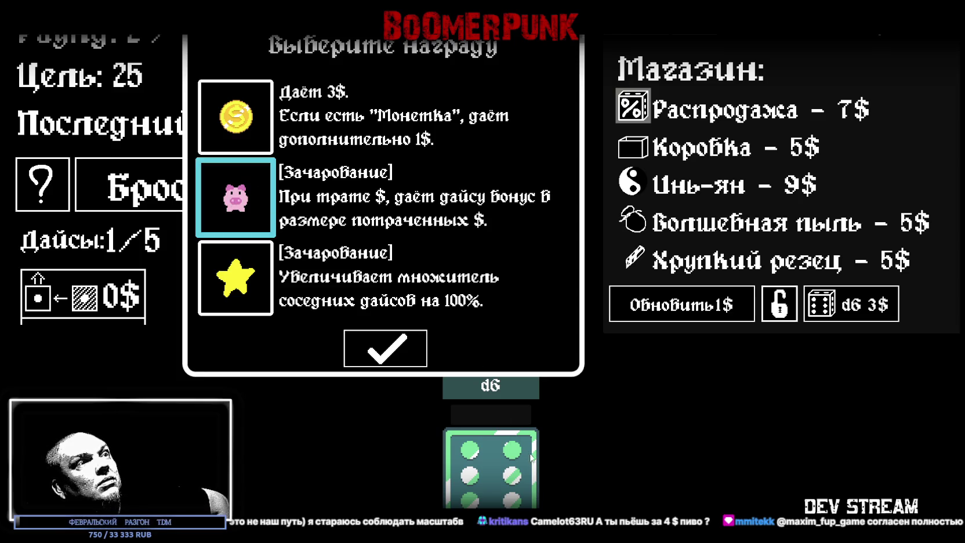
pyautogui.click(384, 359)
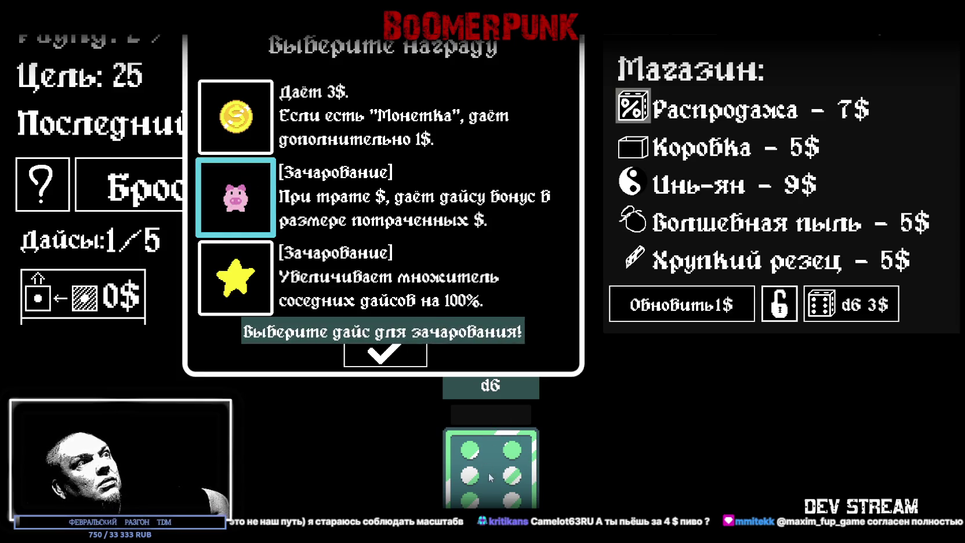
pyautogui.click(489, 475)
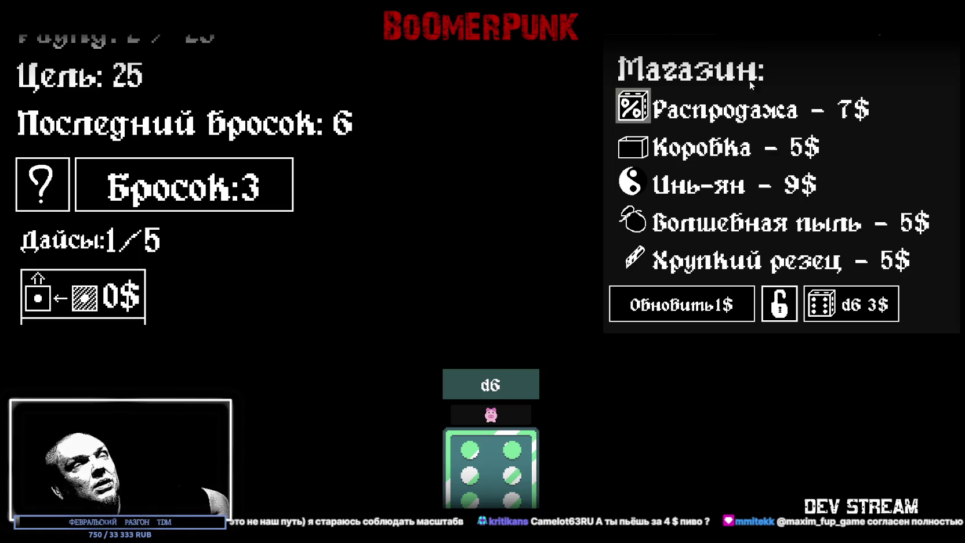
# - Buy the Распродажа artifact, then roll the die twice
pyautogui.moveTo(728, 116)
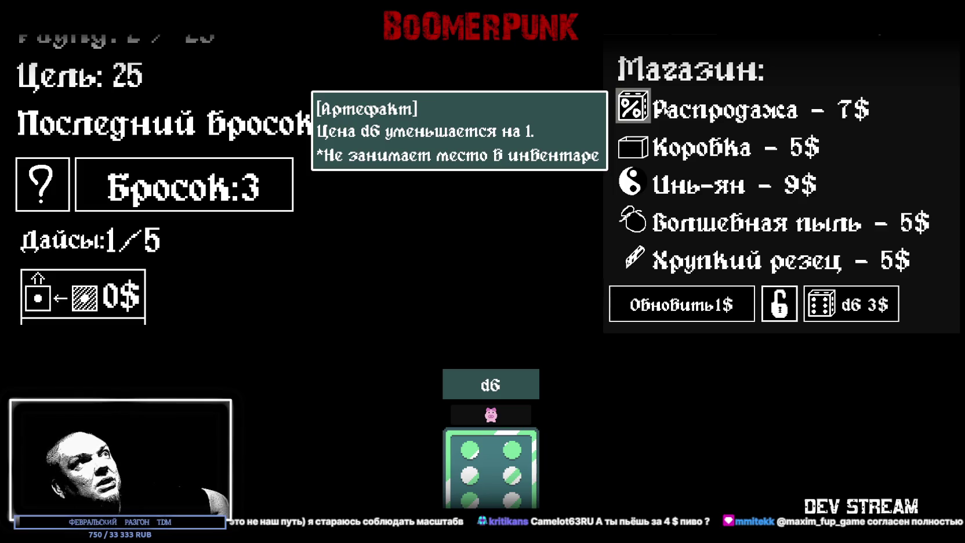
pyautogui.click(664, 113)
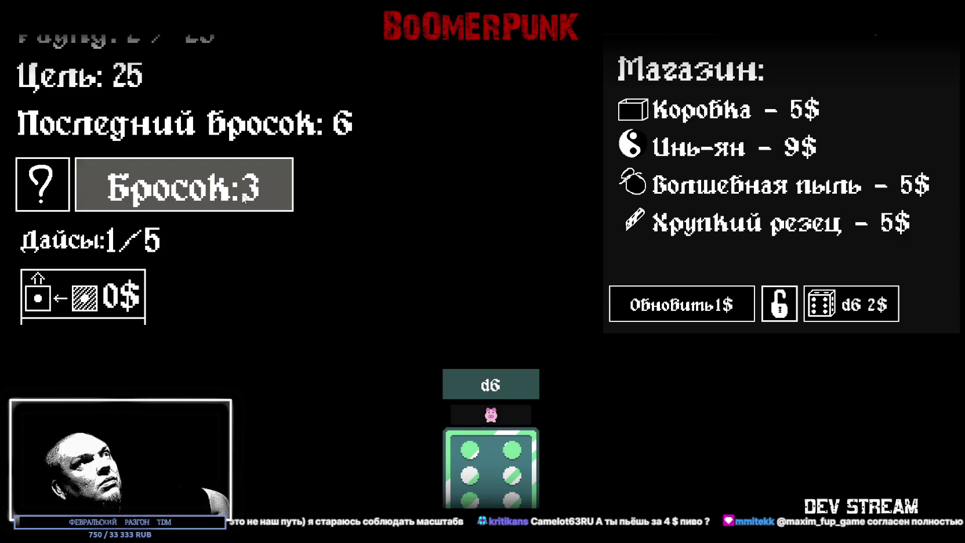
pyautogui.click(274, 206)
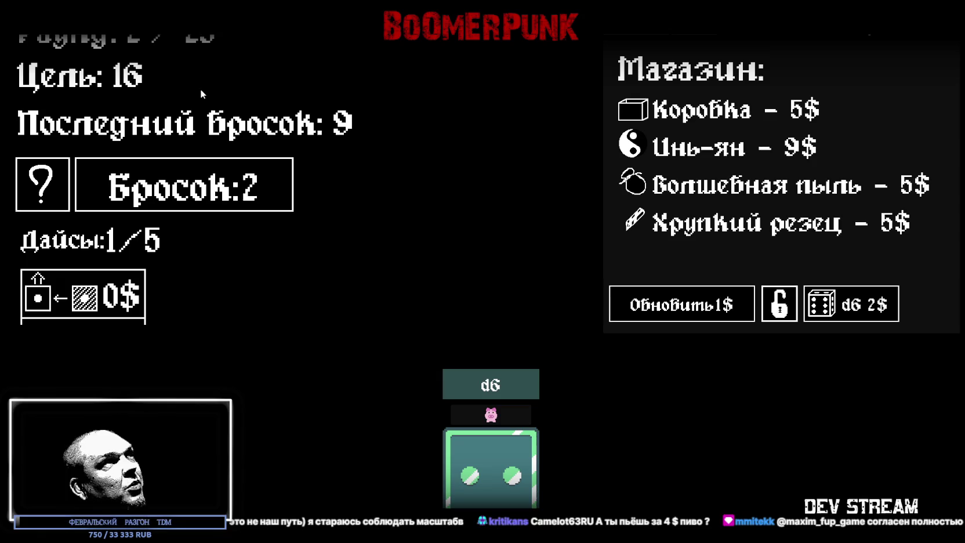
pyautogui.click(219, 196)
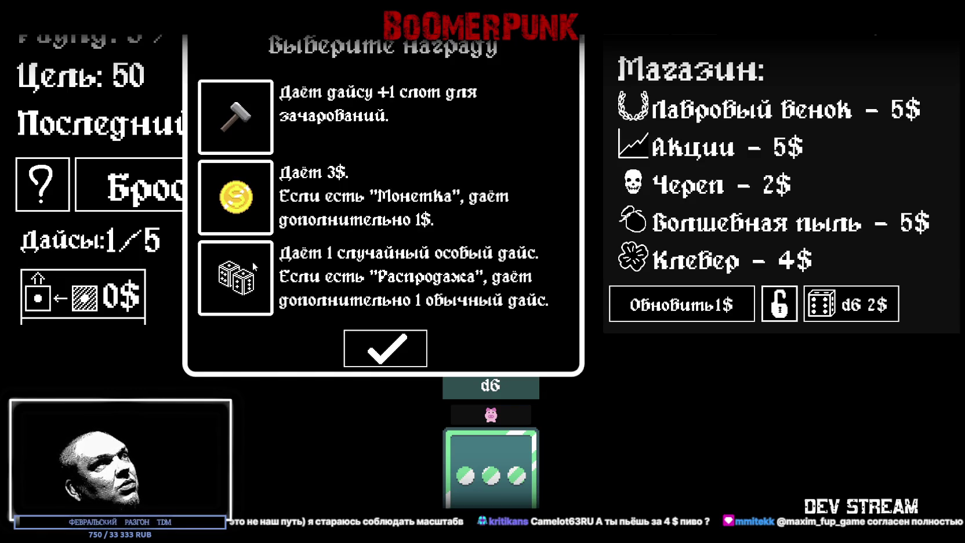
# - Take the special-die reward, choose the vampire die, and dismiss the moving-and-selling tutorial
pyautogui.click(251, 282)
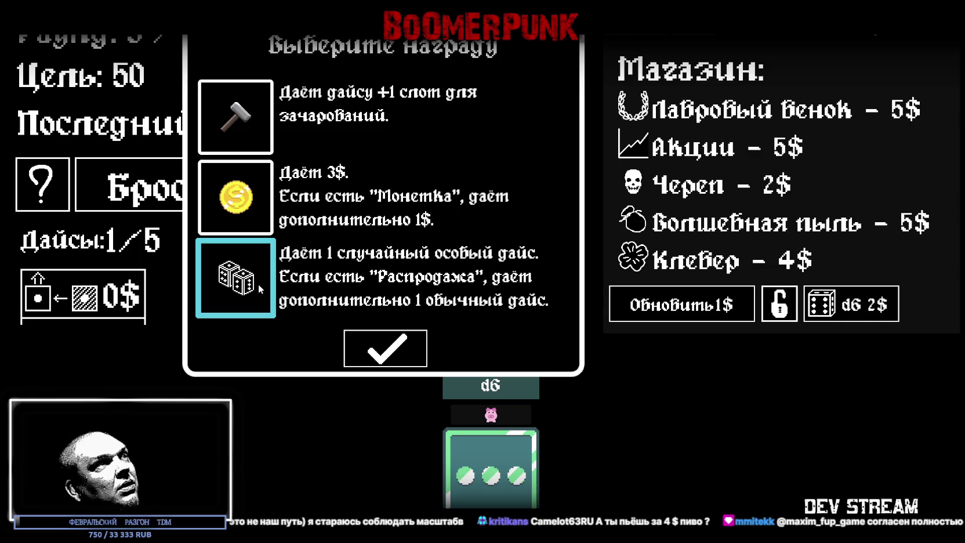
pyautogui.click(392, 351)
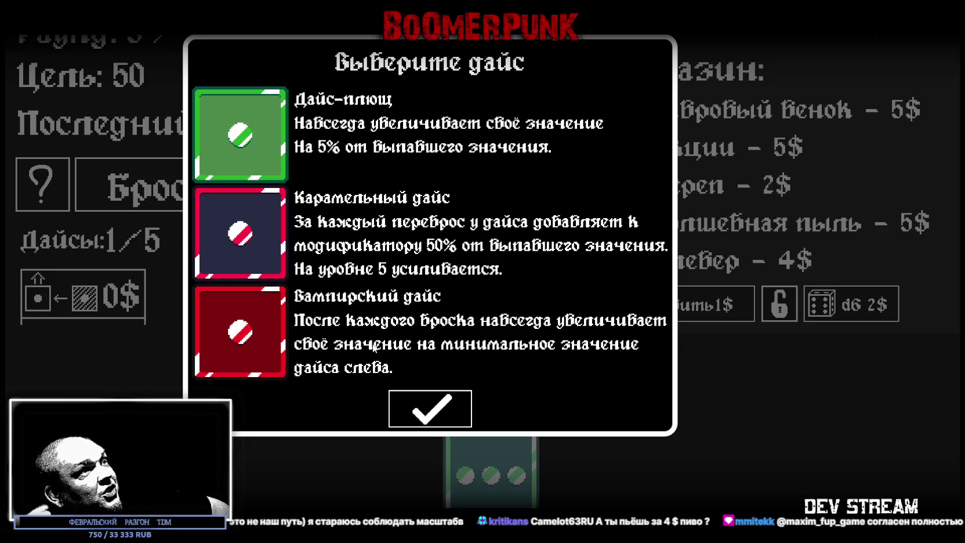
pyautogui.click(276, 342)
pyautogui.click(418, 401)
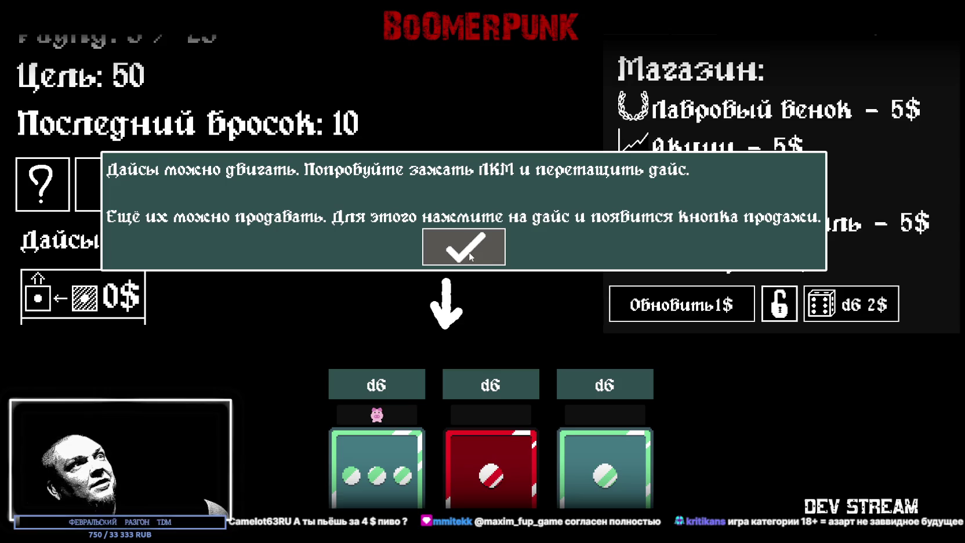
pyautogui.click(469, 255)
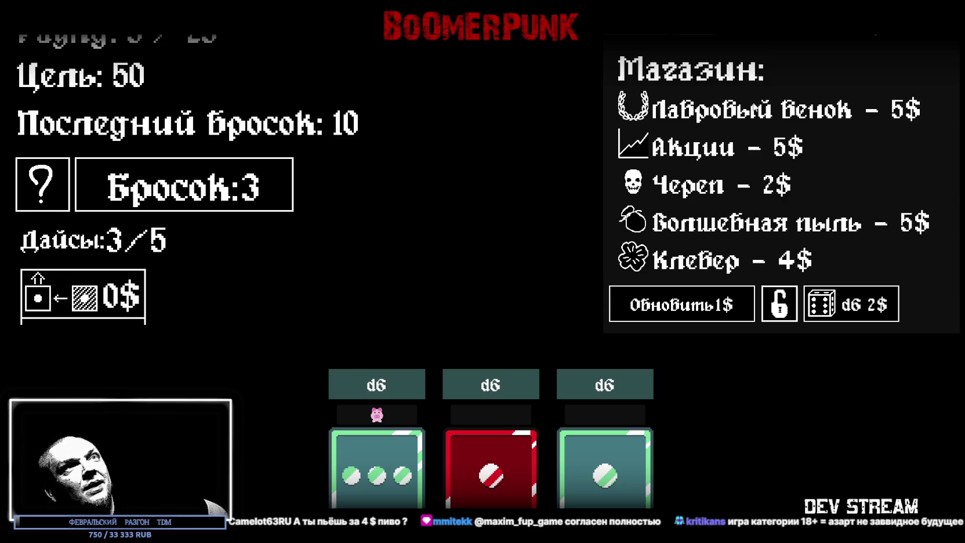
# - Buy the Череп artifact and roll the three dice three times, finishing the round on 19
pyautogui.moveTo(704, 189)
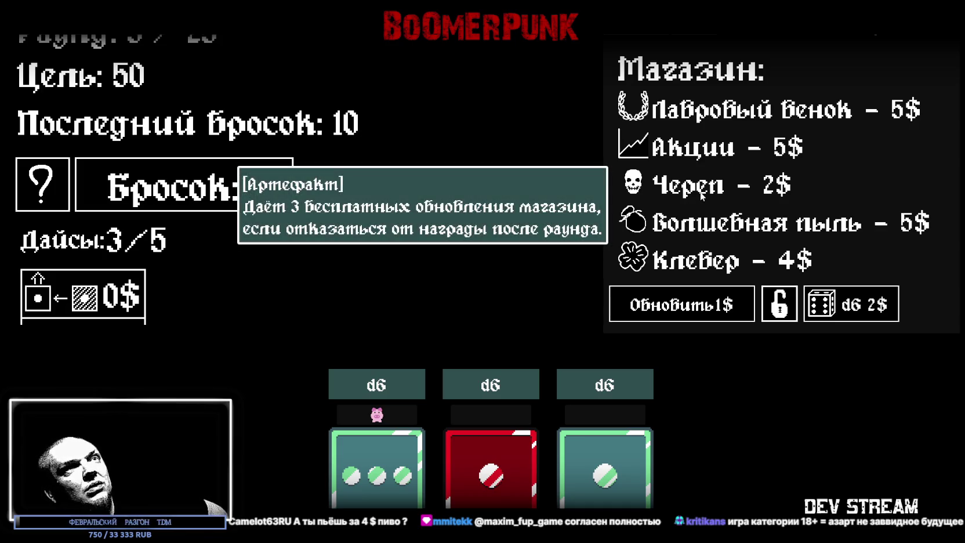
pyautogui.click(702, 196)
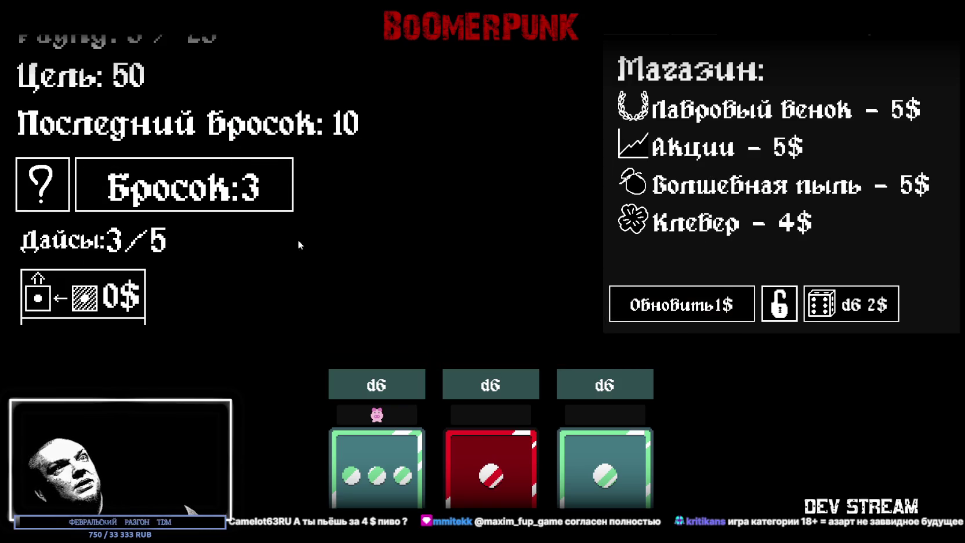
pyautogui.click(224, 191)
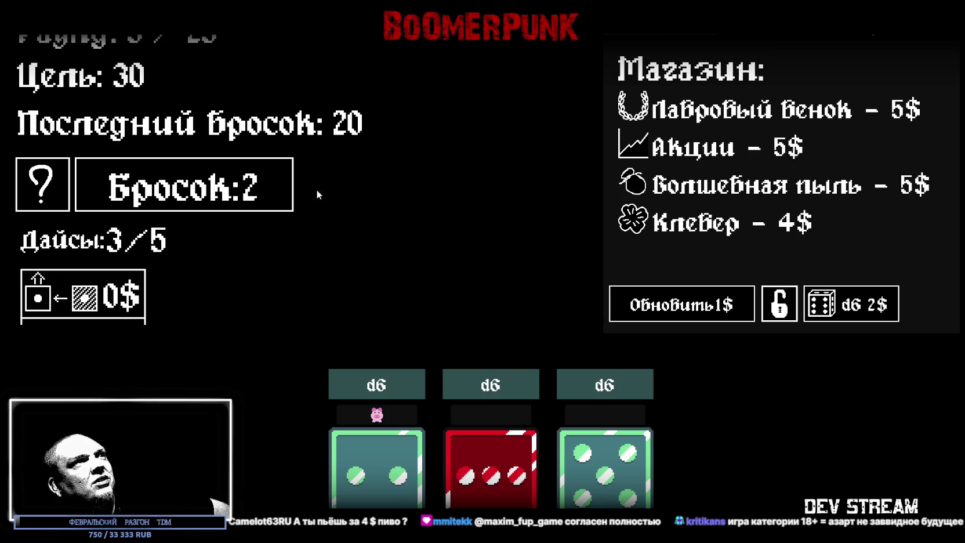
pyautogui.click(219, 197)
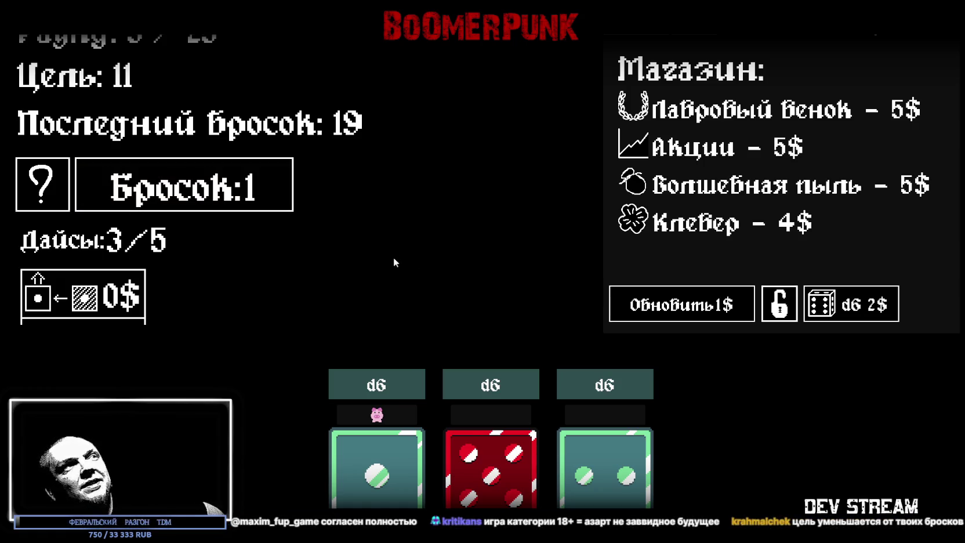
pyautogui.click(184, 184)
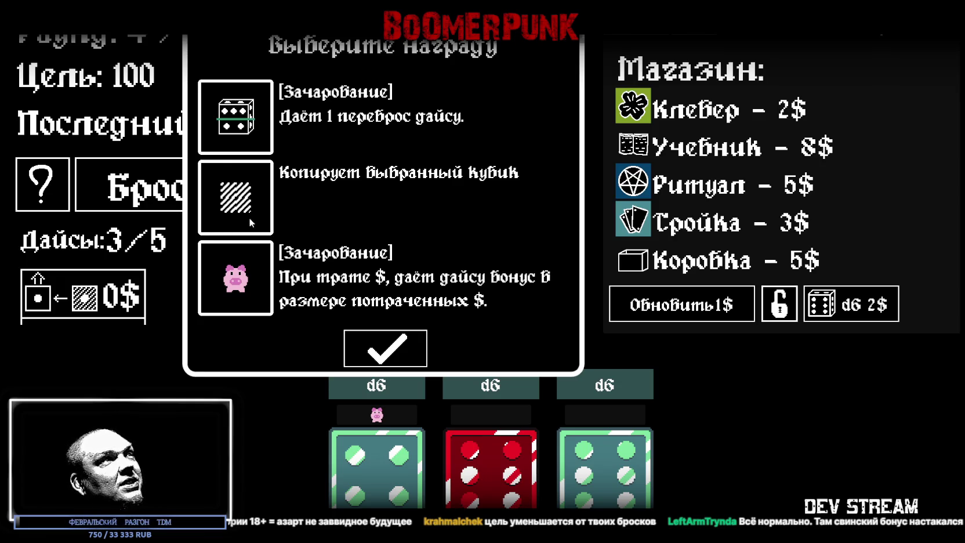
# - Give the middle red die the piggy-bank enchantment and check the shop items Клевер, Учебник, Ритуал, Тройка, Коробка
pyautogui.click(247, 288)
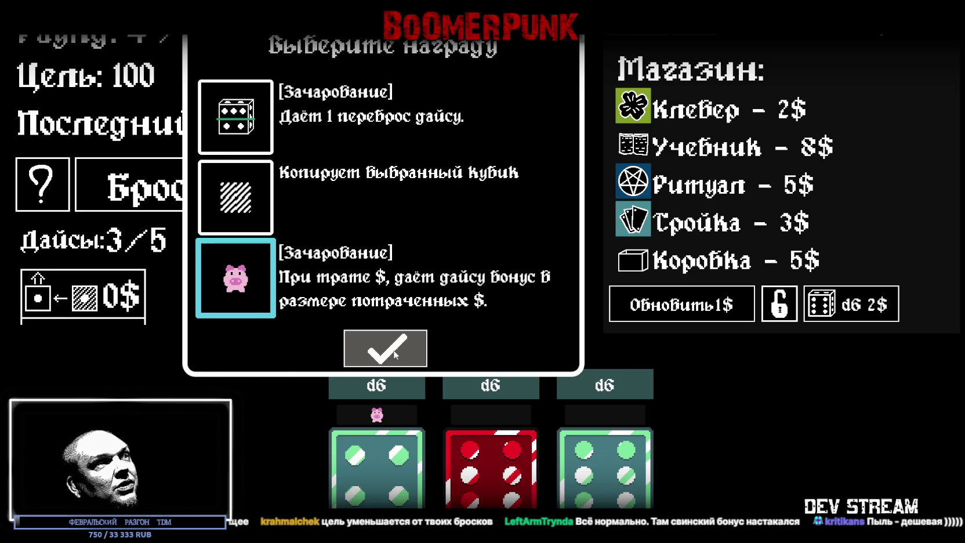
pyautogui.click(394, 352)
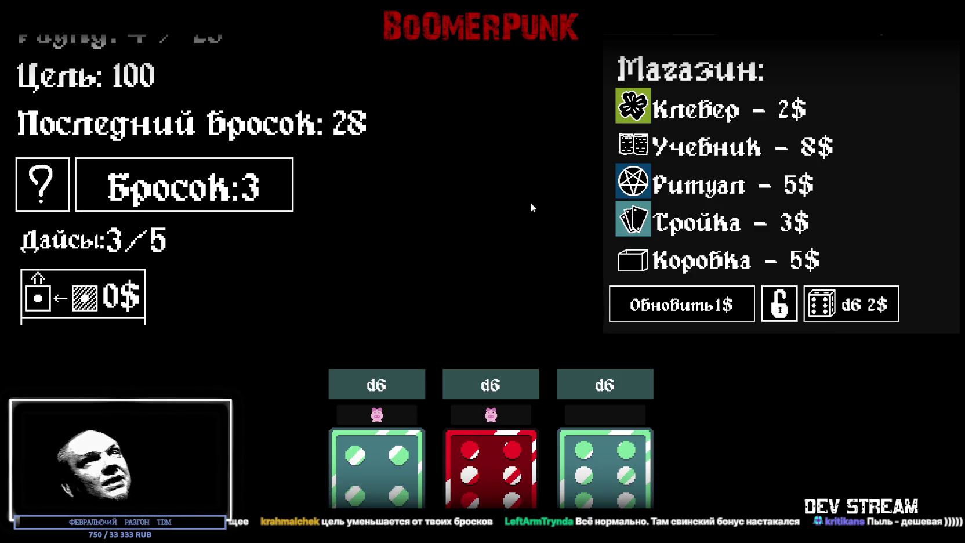
pyautogui.moveTo(638, 104)
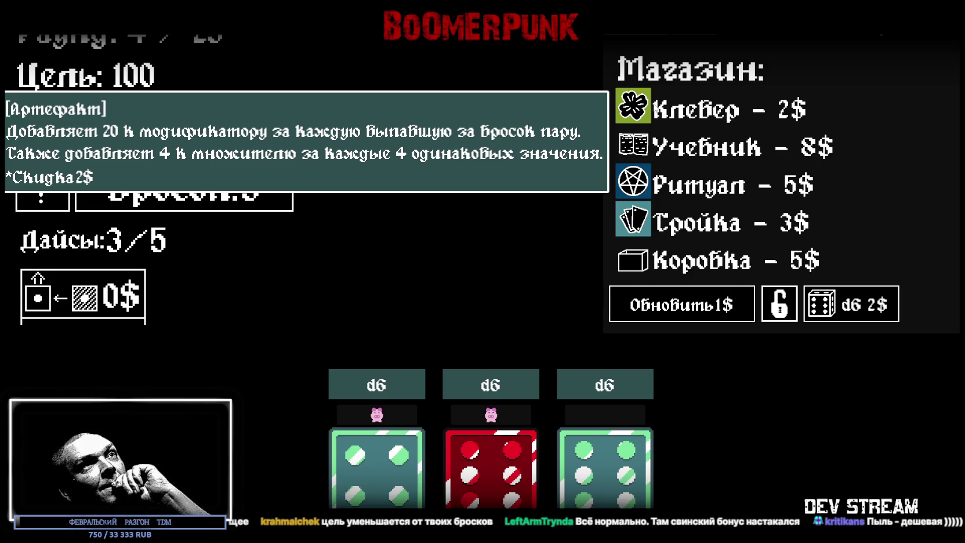
pyautogui.moveTo(689, 193)
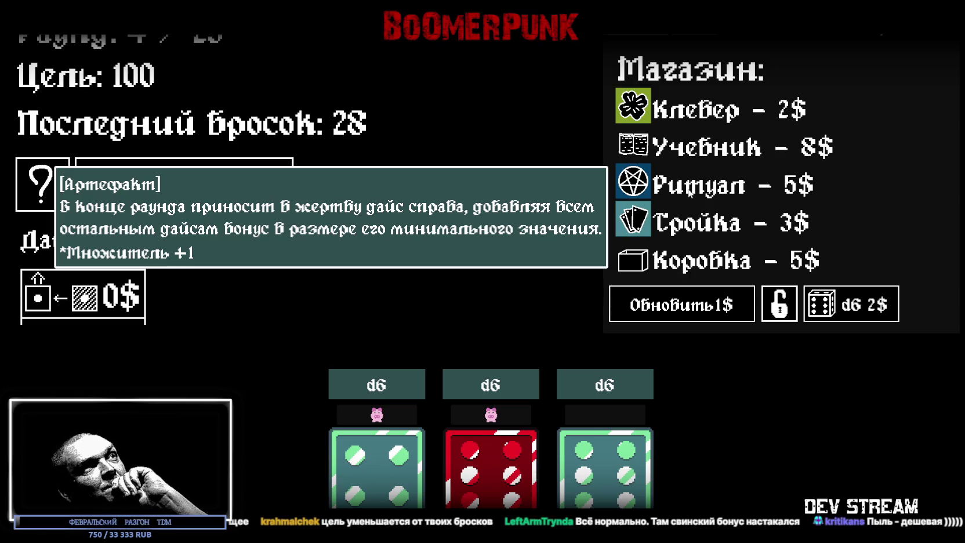
pyautogui.moveTo(677, 154)
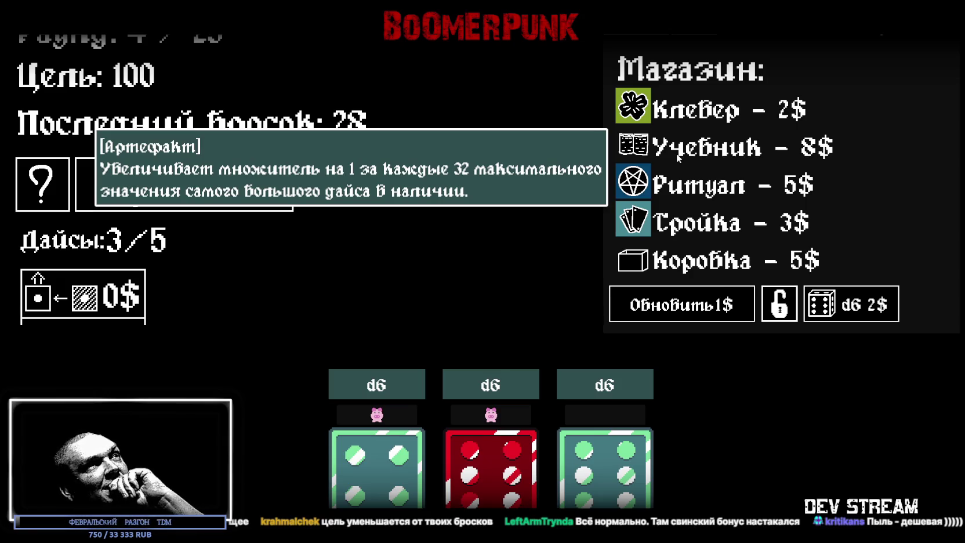
pyautogui.moveTo(678, 232)
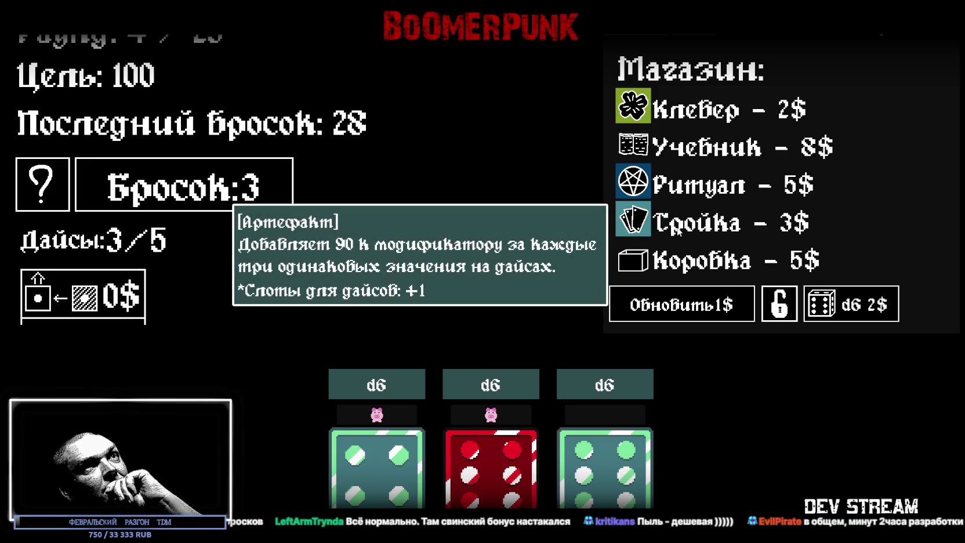